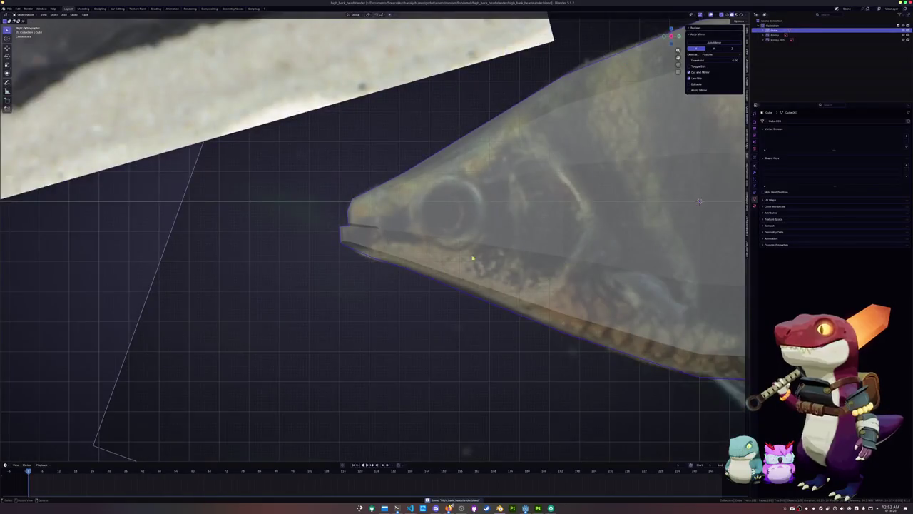
Step: In Edit Mode, select the 2x3 block of eye-area faces and make it circular with LoopTools Circle
key(Tab)
click(416, 234)
shift+click(371, 234)
shift+click(371, 197)
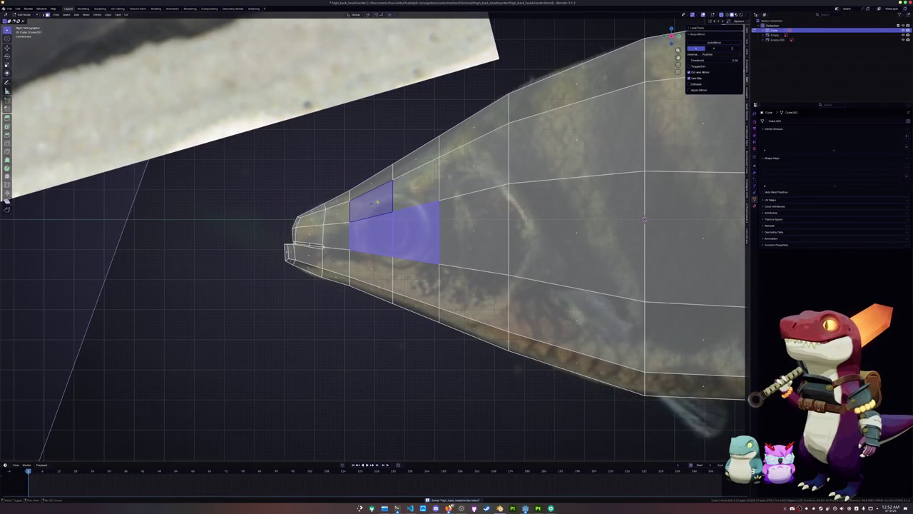
shift+click(416, 182)
shift+click(416, 281)
shift+click(371, 278)
key(ctrl+alt+c)
Step: Select the vertical edge loop behind the eye and move the ring edges into place
alt+click(425, 278)
key(alt+a)
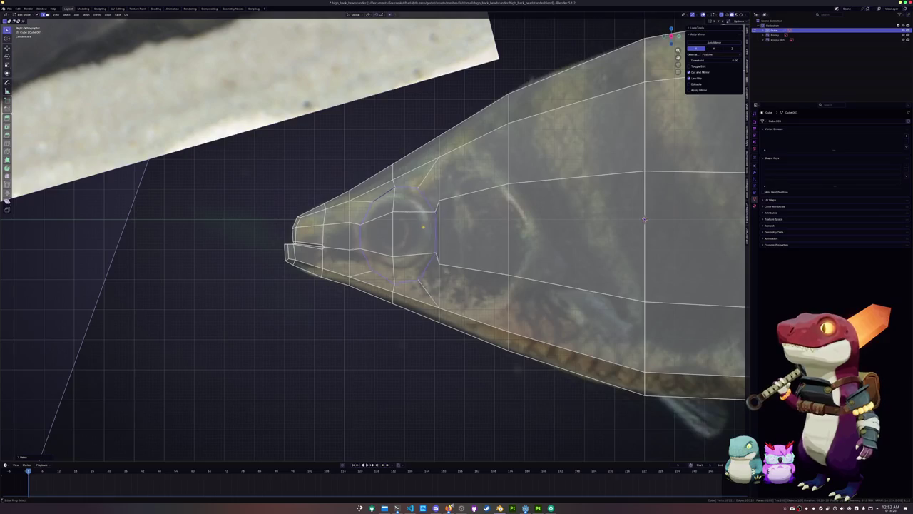
key(g)
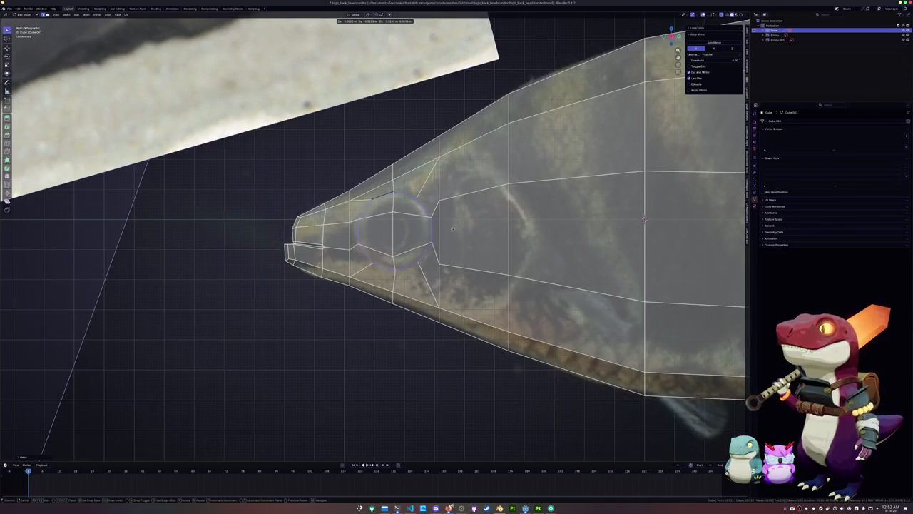
key(Escape)
Step: Join the eye ring's top and bottom vertices with a shortest-path edge, then select the surrounding faces
click(393, 191)
ctrl+click(393, 267)
key(g)
drag(400, 224, 412, 227)
mouse_move(412, 227)
middle_down()
mouse_move(467, 246)
mouse_move(426, 197)
middle_up()
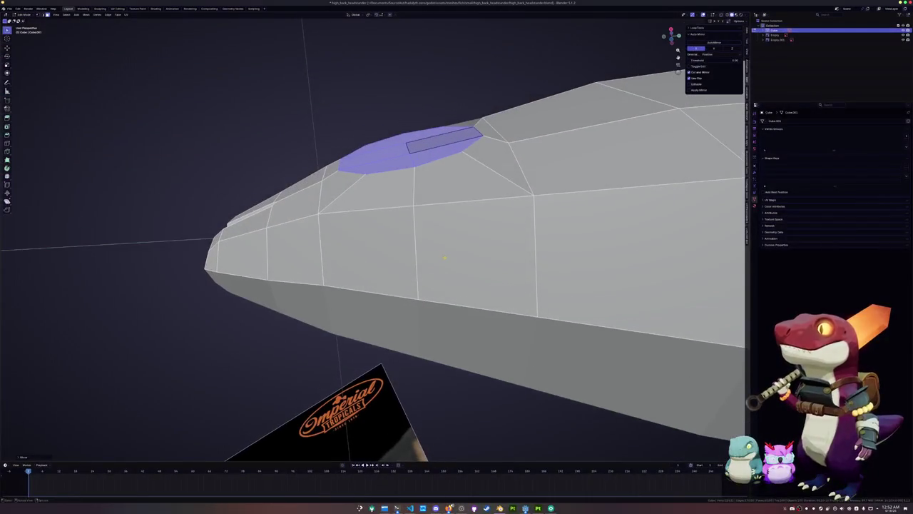
Step: In Top view, scale the selected eye edge along the X axis
key(KP_7)
key(s)
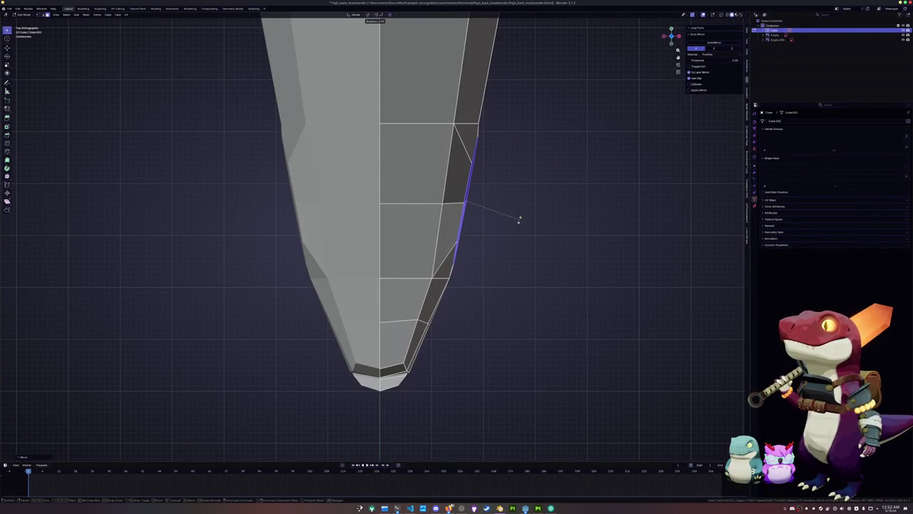
key(x)
key(x)
click(520, 220)
mouse_move(520, 220)
middle_down()
mouse_move(645, 209)
mouse_move(658, 233)
middle_up()
scroll(645, 209, up, 4)
scroll(646, 209, down, 5)
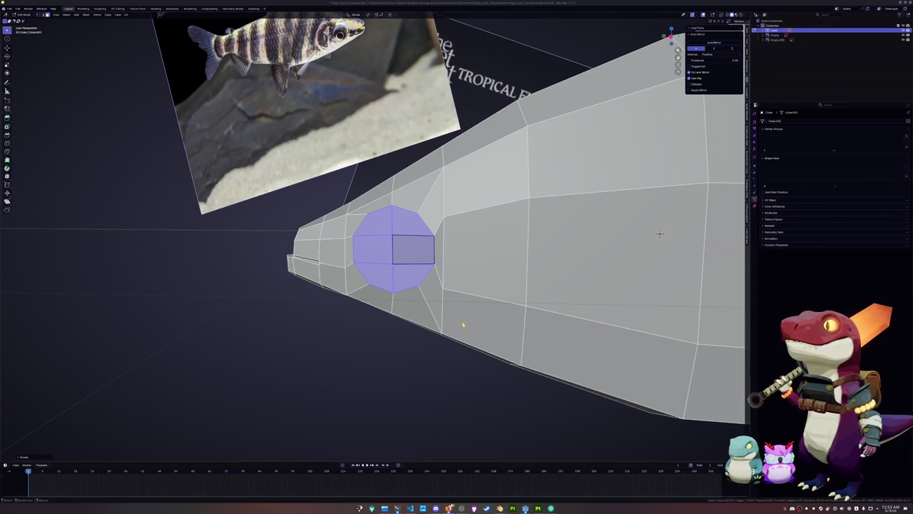
Step: Slide the vertex behind the eye upward along its edge and orbit to check the topology
middle_drag(470, 326, 460, 319)
click(442, 259)
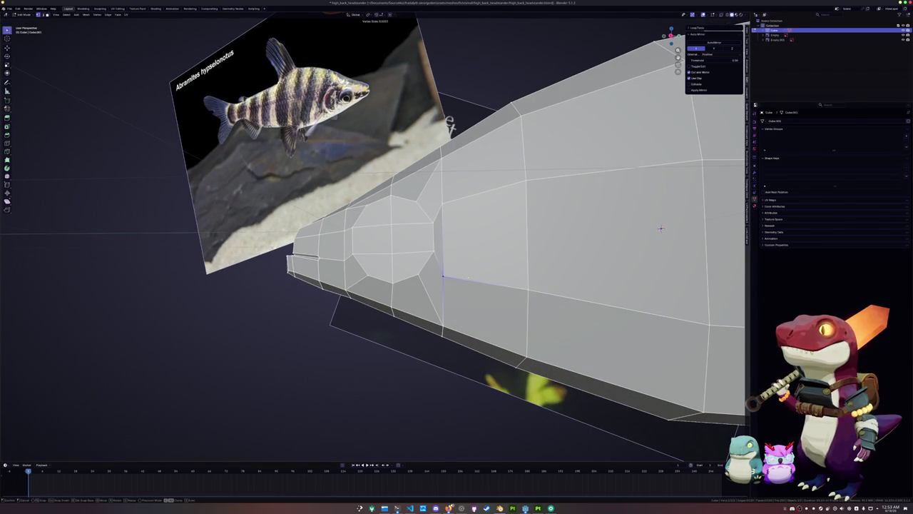
key(shift+v)
key(g)
key(g)
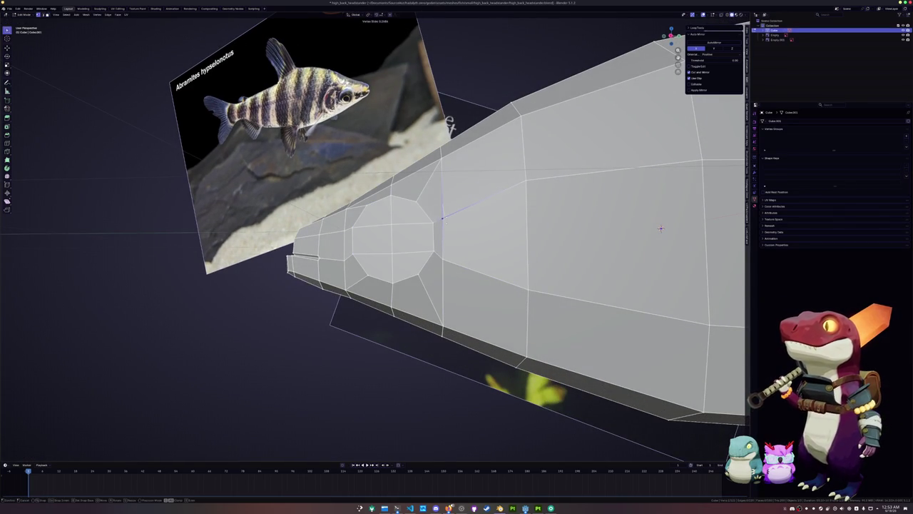
click(661, 228)
middle_drag(661, 228, 667, 259)
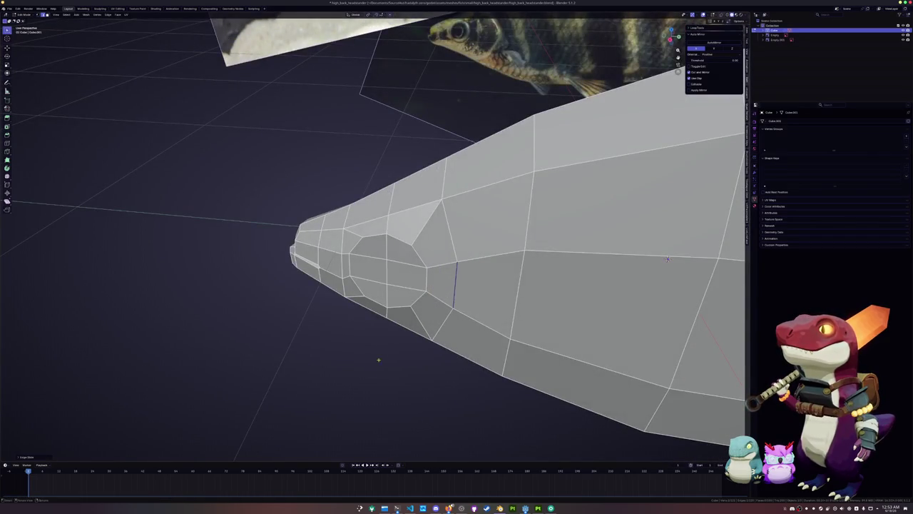
middle_drag(667, 259, 617, 218)
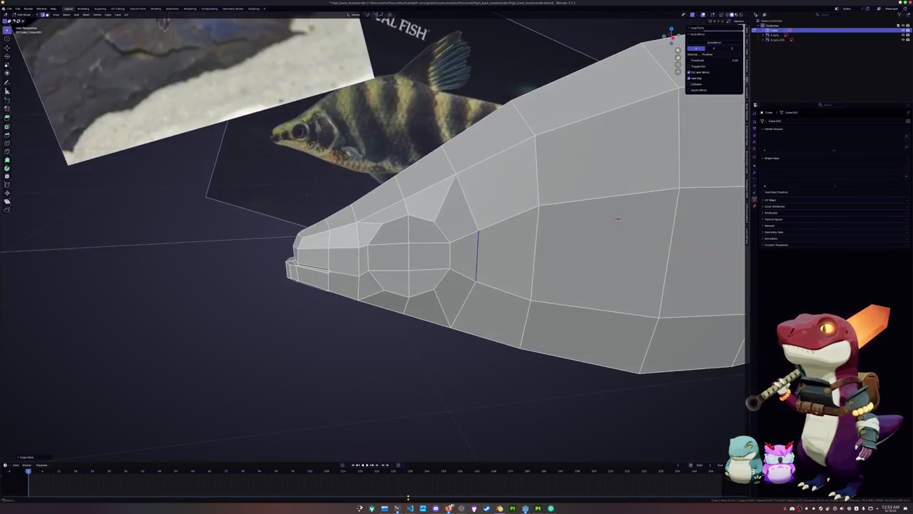
click(424, 459)
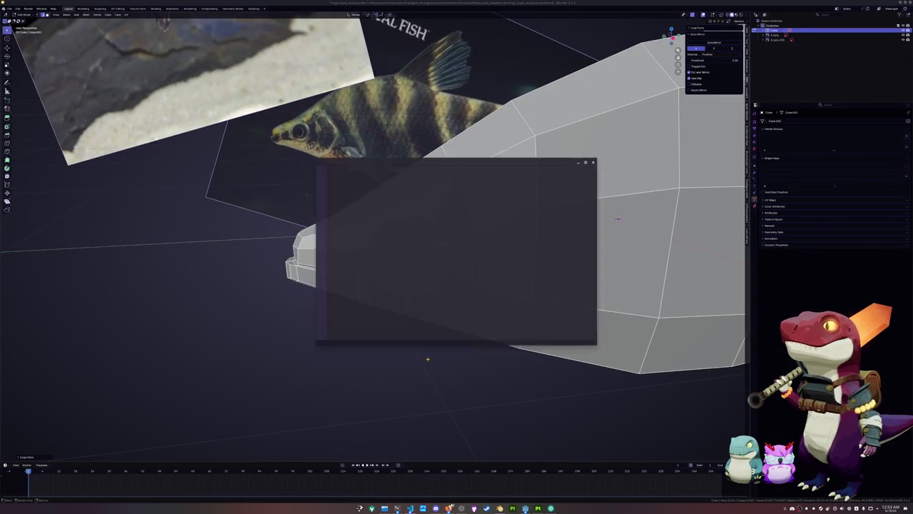
Step: Open the Documents > SourceHut > kodadyth-tuber > kodadyth-vipo folder as the VS Code project
key(ctrl+k)
key(ctrl+o)
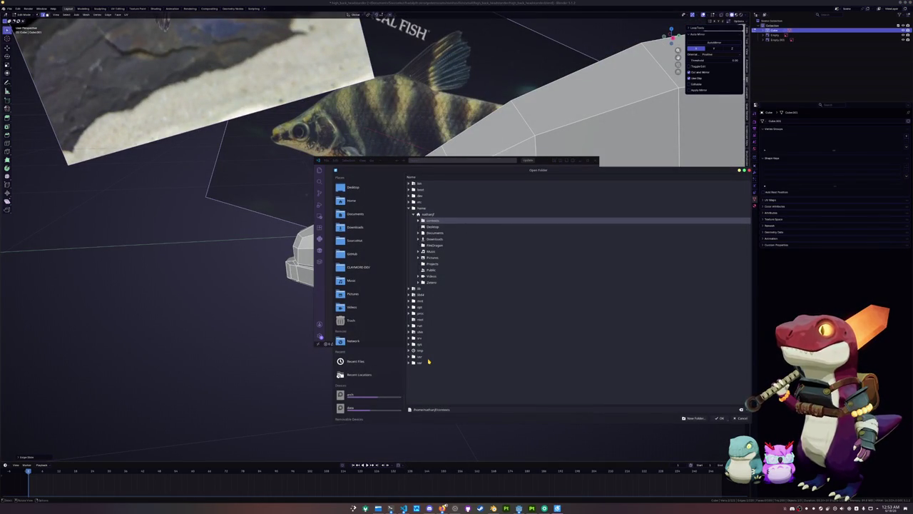
key(Down)
key(Down)
key(Down)
key(Up)
key(Up)
key(Up)
key(Up)
key(Up)
key(Right)
key(Down)
key(Down)
key(Down)
key(Down)
key(Right)
key(Down)
key(Down)
key(Down)
key(Down)
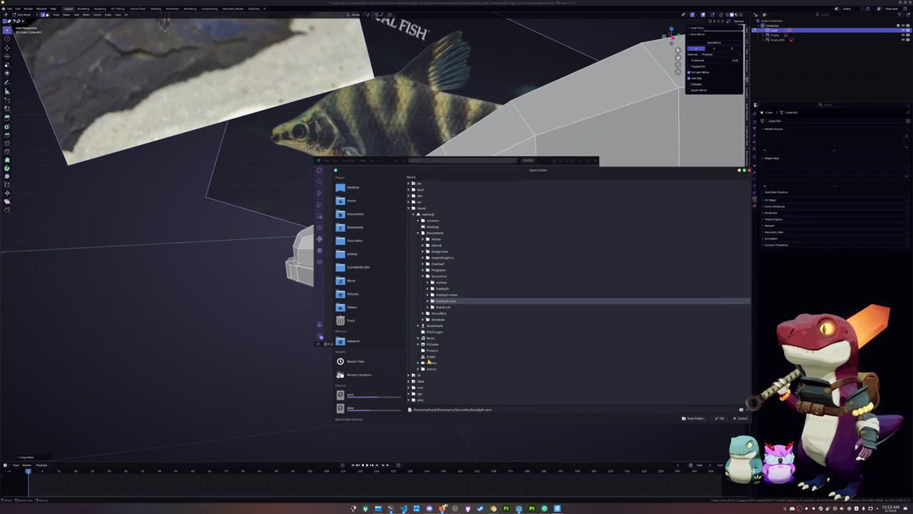
key(Up)
key(Right)
key(Down)
key(Down)
key(Down)
key(Right)
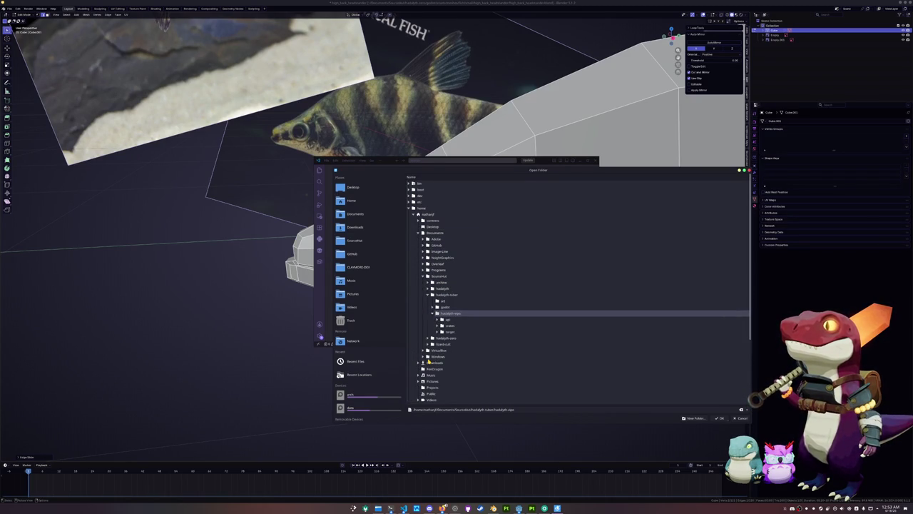
key(Return)
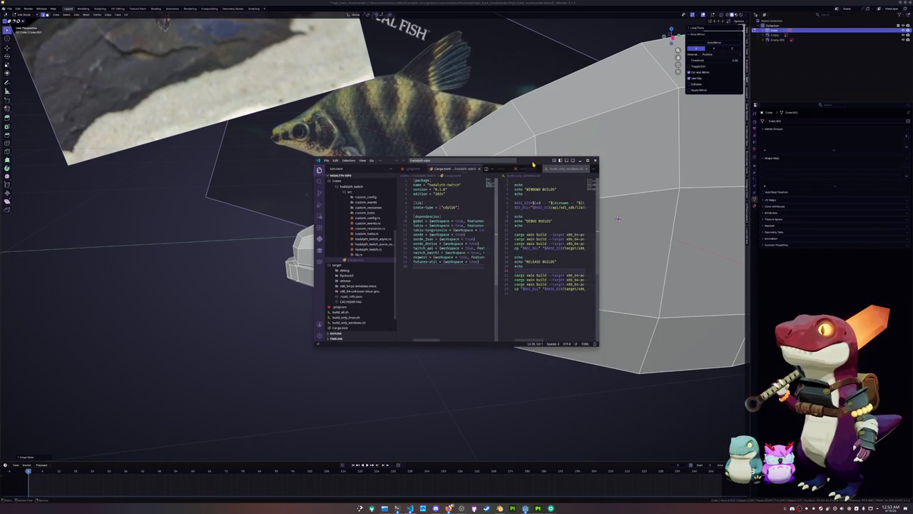
click(283, 177)
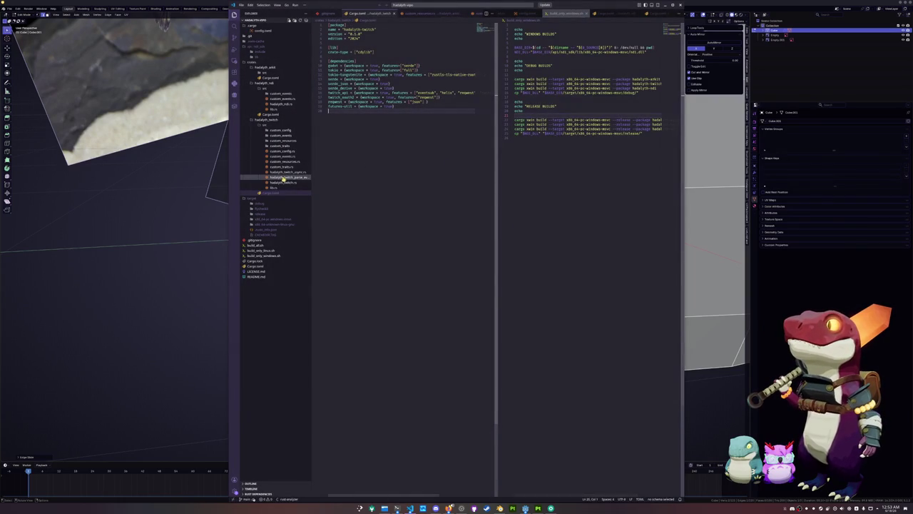
Step: Open the twitch source files, preview Cargo.toml in a second pane, then close that pane
click(287, 172)
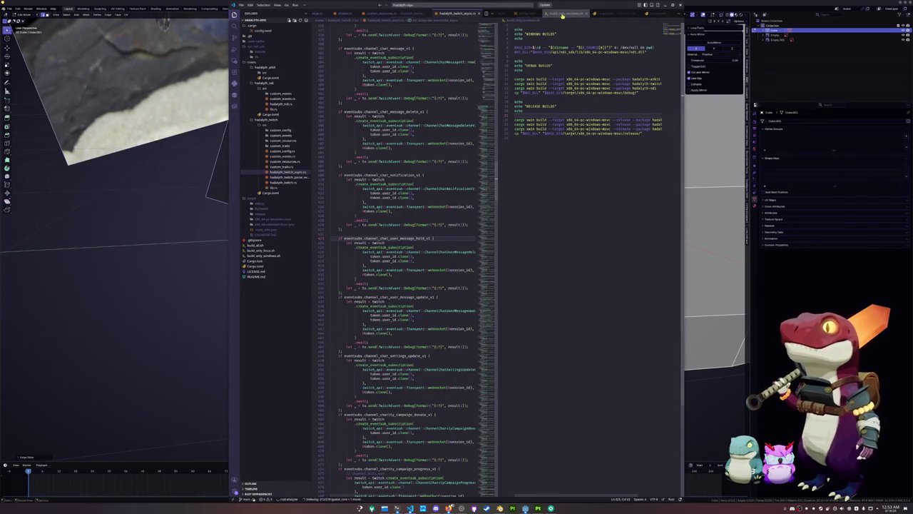
click(562, 14)
click(536, 15)
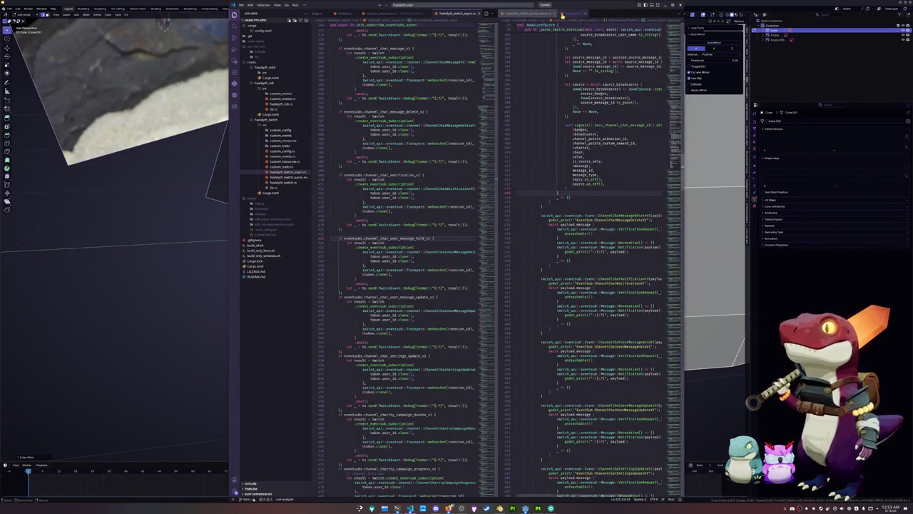
click(536, 16)
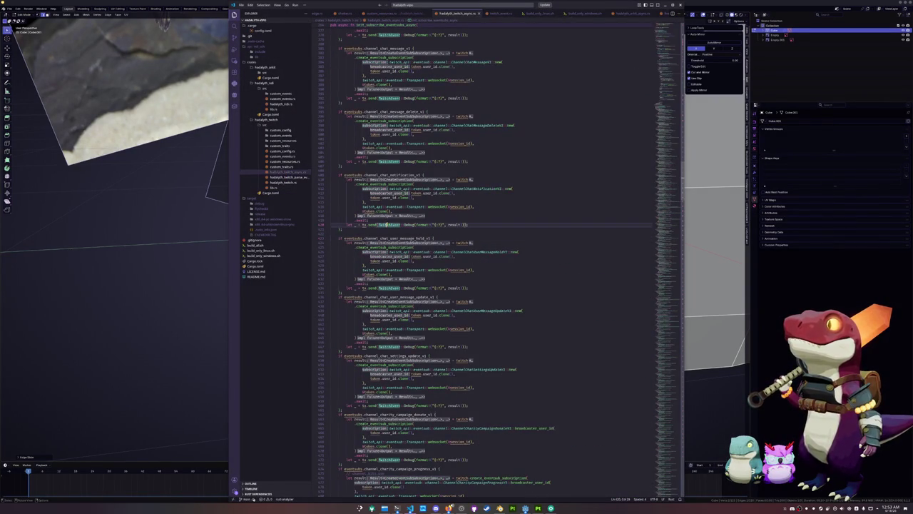
click(307, 178)
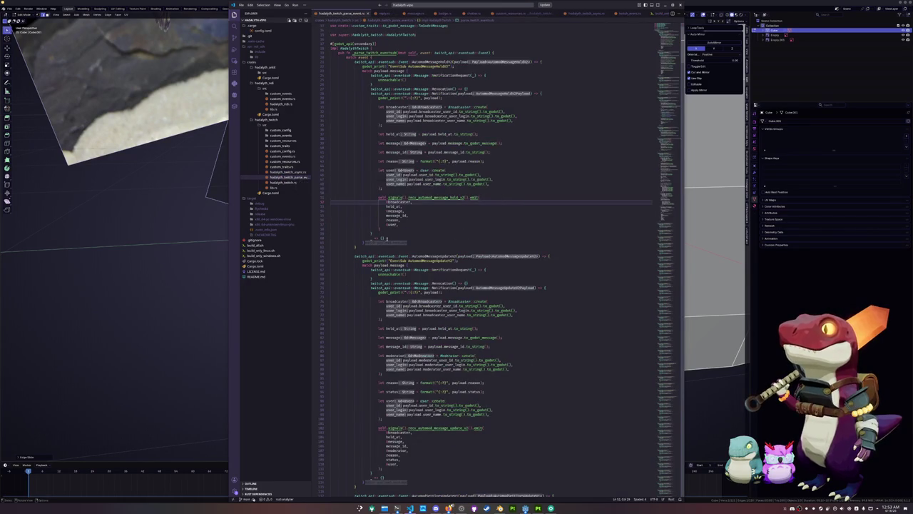
Step: Scroll through the event-parsing code and shrink the editor text two steps to see more
scroll(421, 241, up, 2)
scroll(421, 240, down, 15)
scroll(414, 243, down, 15)
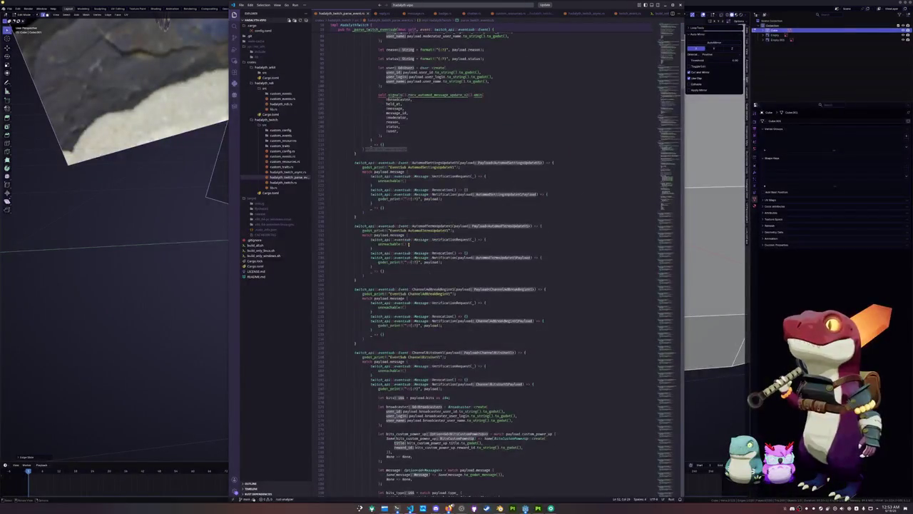
scroll(340, 263, up, 10)
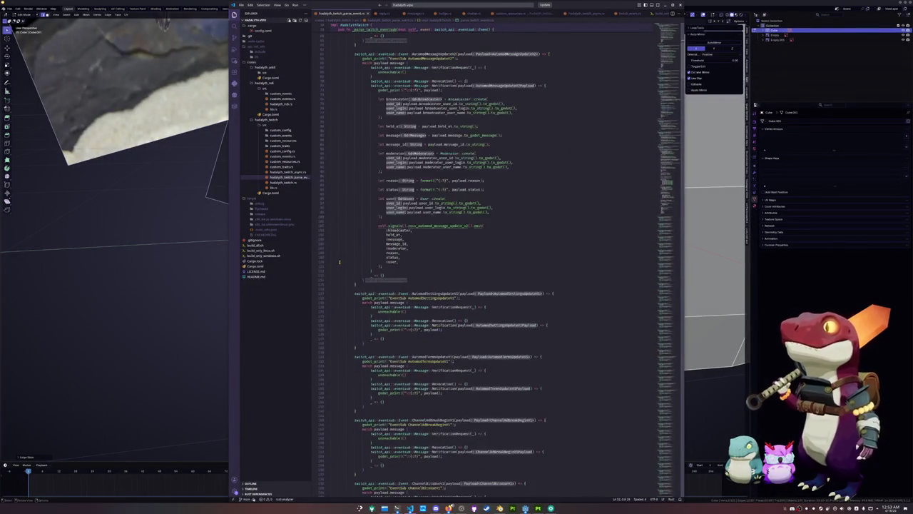
scroll(338, 261, down, 7)
scroll(338, 261, down, 8)
scroll(339, 258, down, 2)
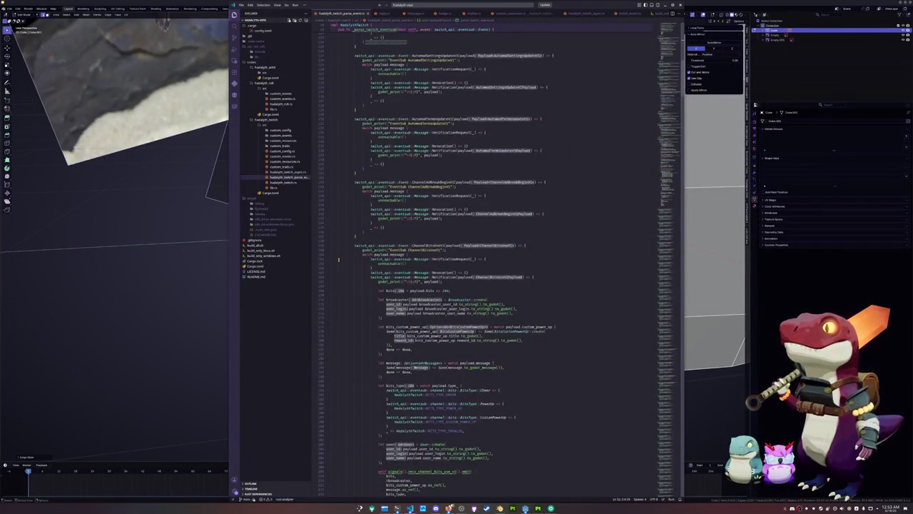
scroll(339, 259, down, 7)
scroll(341, 258, down, 7)
scroll(343, 257, down, 7)
scroll(346, 255, down, 6)
scroll(346, 256, down, 6)
scroll(346, 256, down, 5)
scroll(346, 255, down, 6)
scroll(346, 255, down, 5)
scroll(346, 255, down, 4)
scroll(346, 255, down, 3)
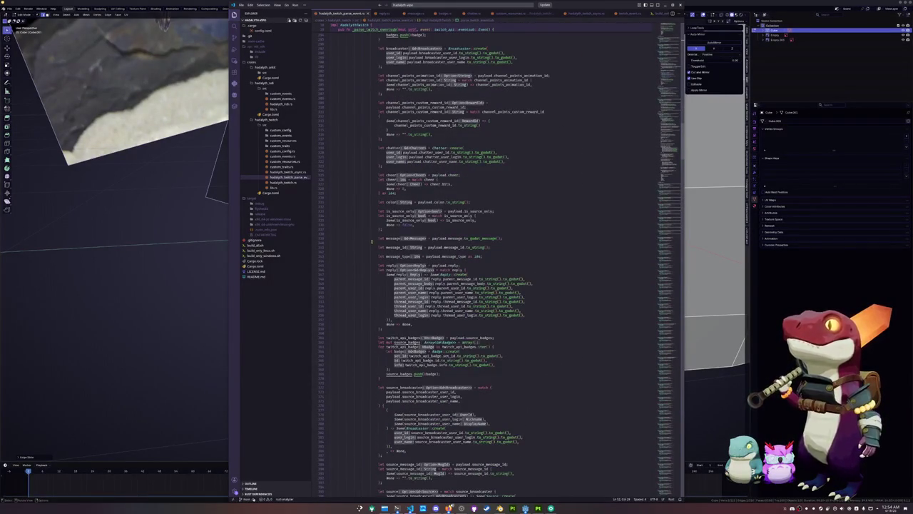
scroll(372, 240, up, 2)
key(ctrl+minus)
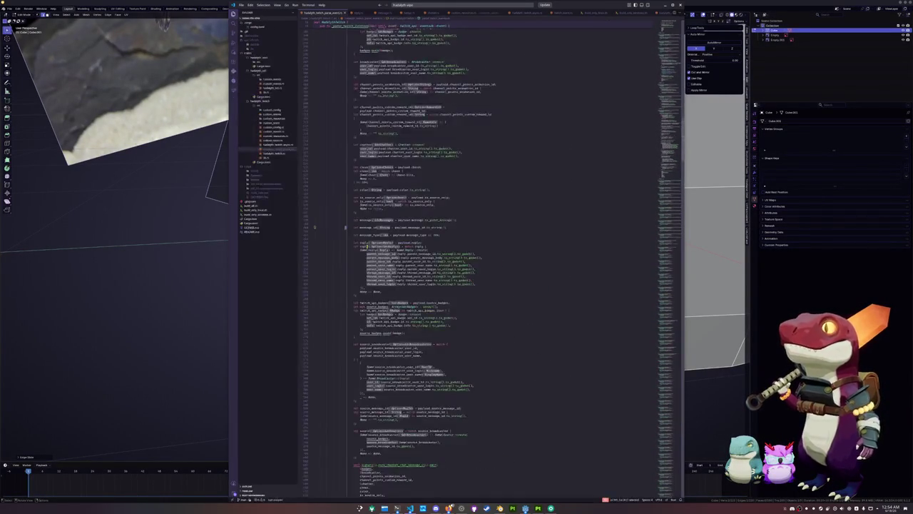
key(ctrl+minus)
scroll(350, 245, up, 5)
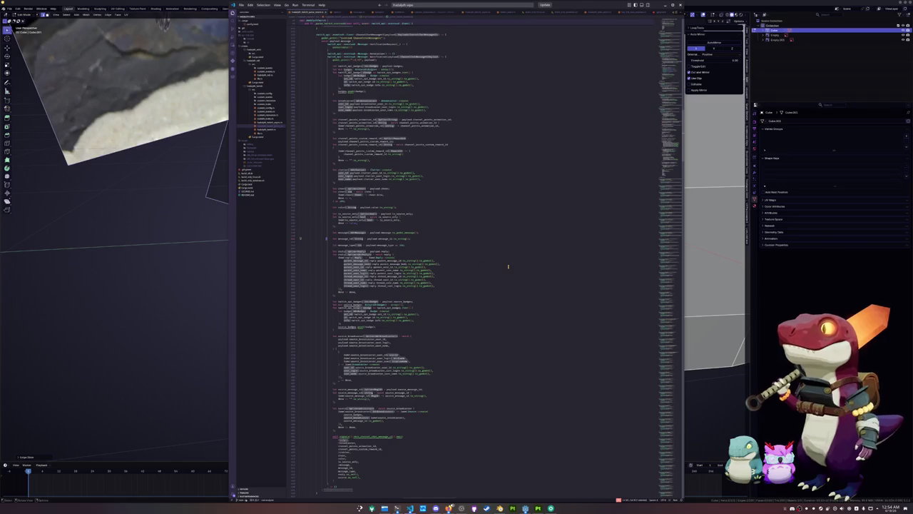
Step: Screenshot the code area, restore the editor text size, and switch back to Blender
key(super+shift+s)
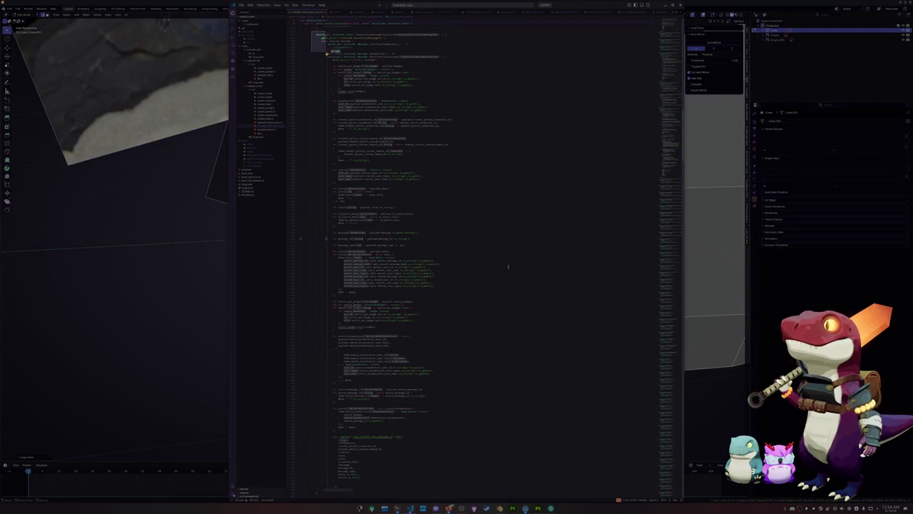
drag(311, 30, 482, 493)
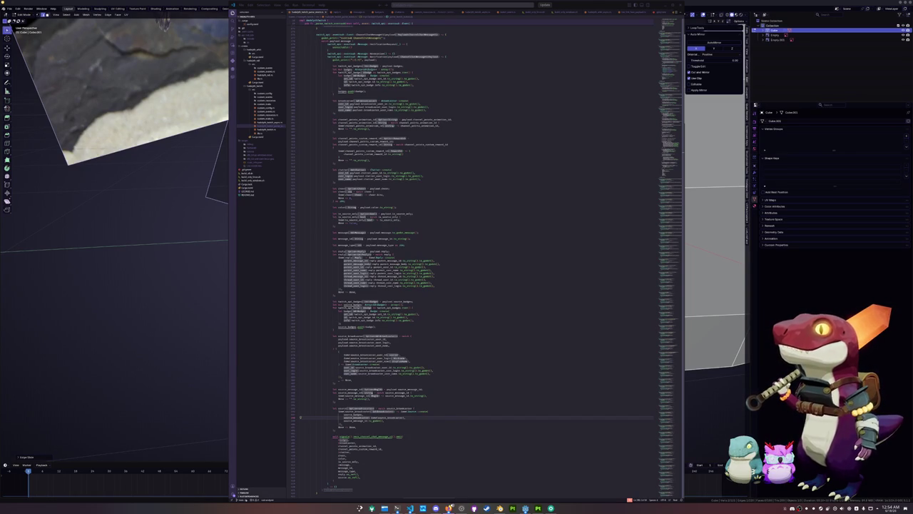
click(504, 248)
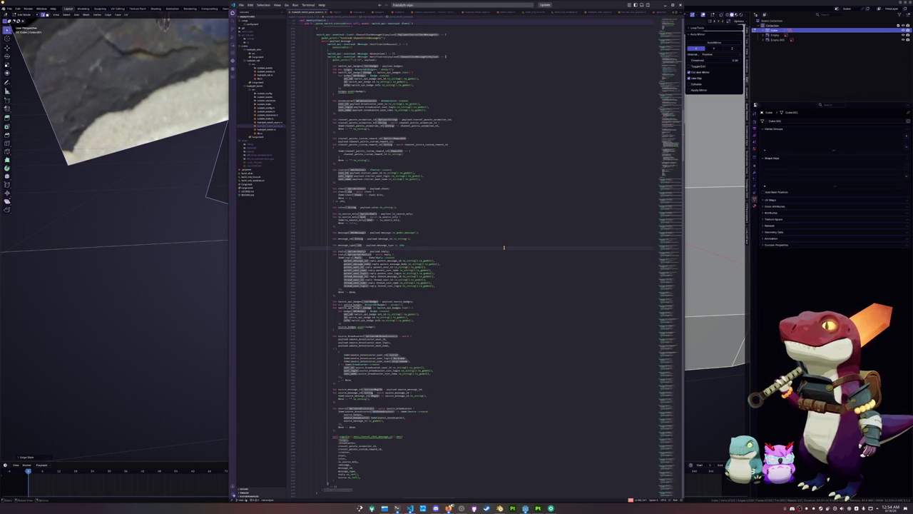
key(ctrl+equal)
key(ctrl+equal)
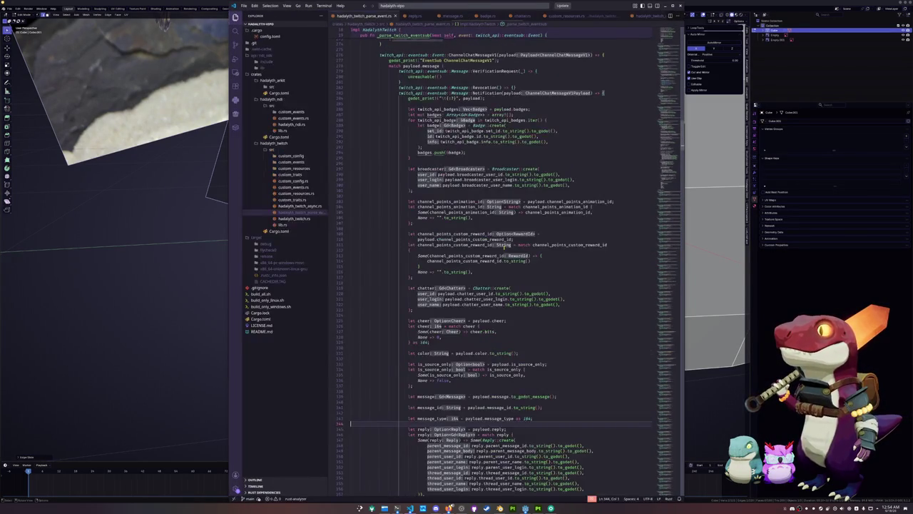
key(alt+Tab)
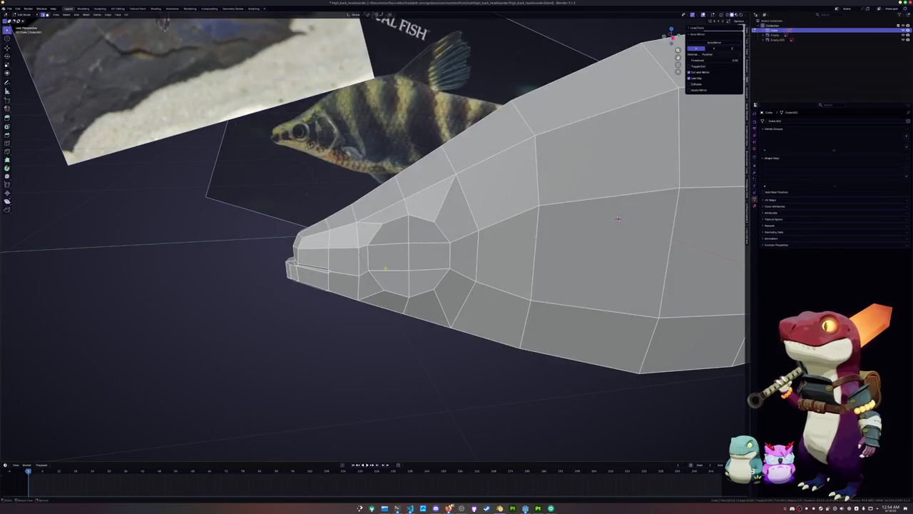
Step: Select the six faces of the round eye circle on the fish head
middle_drag(503, 248, 457, 214)
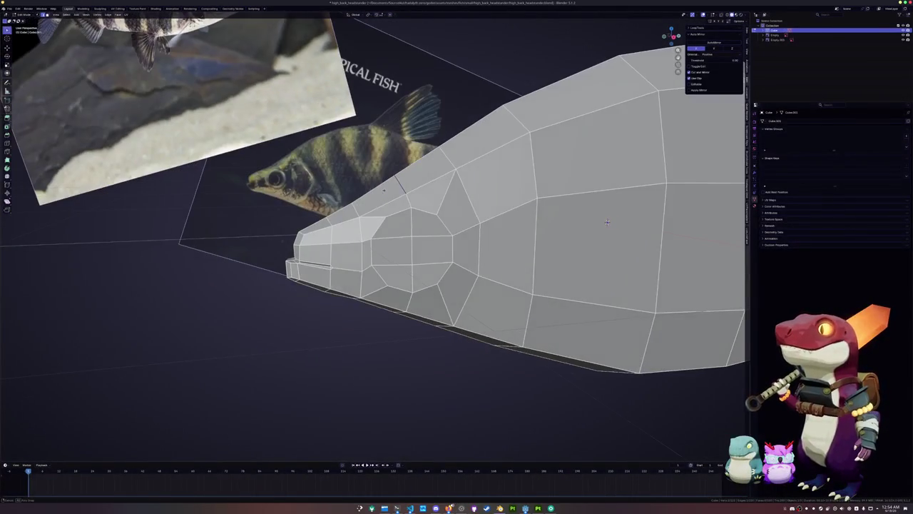
key(g)
key(z)
key(Escape)
key(ctrl+r)
key(Escape)
middle_drag(500, 214, 492, 221)
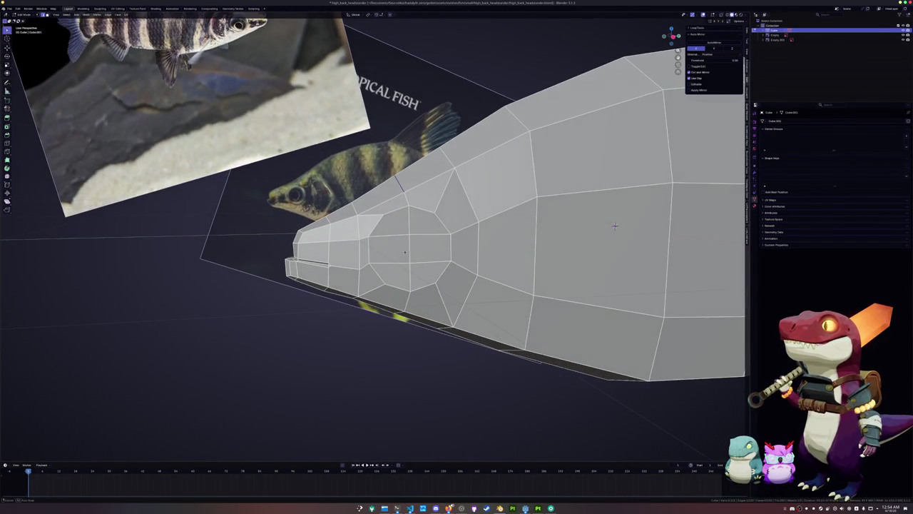
click(430, 248)
shift+click(430, 275)
shift+click(389, 276)
shift+click(388, 249)
shift+click(393, 222)
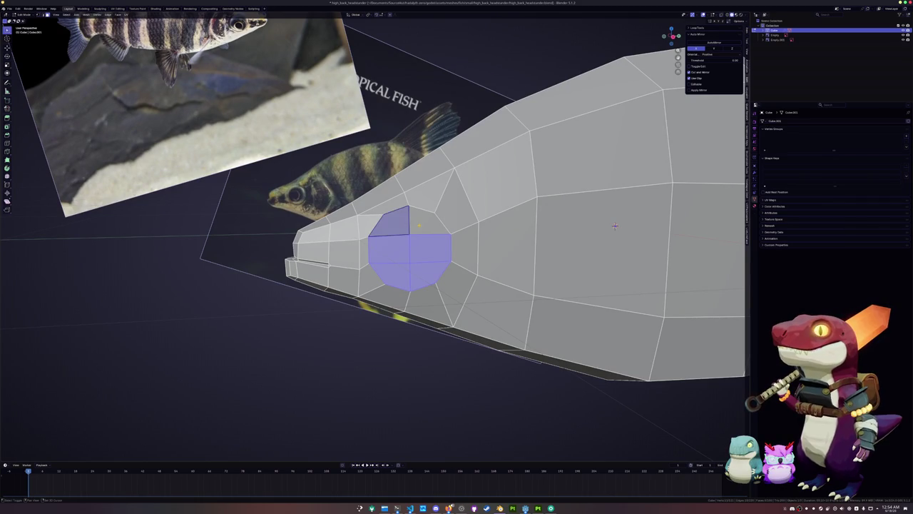
shift+click(428, 221)
Step: Inset the eye faces, push them along their normals, then add two more inset rings
key(i)
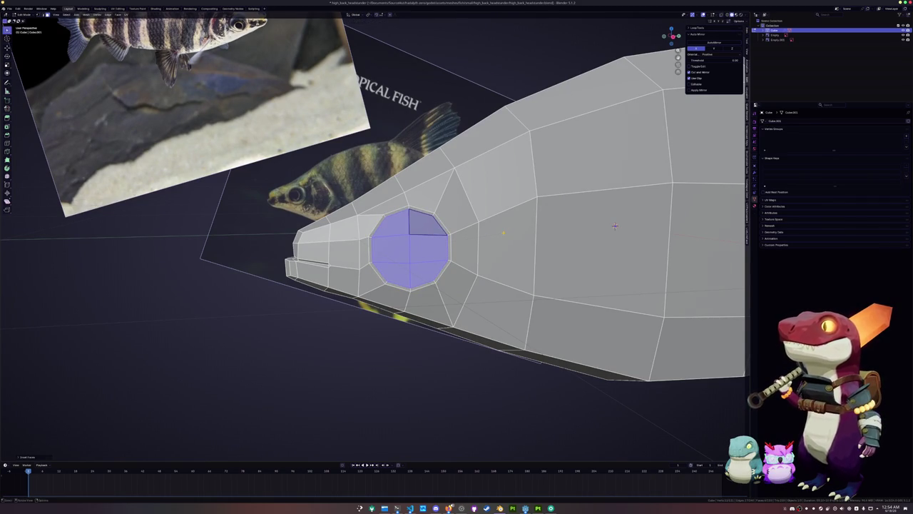
click(505, 232)
middle_drag(504, 232, 519, 235)
key(alt+s)
click(519, 235)
key(i)
click(517, 236)
key(i)
click(514, 238)
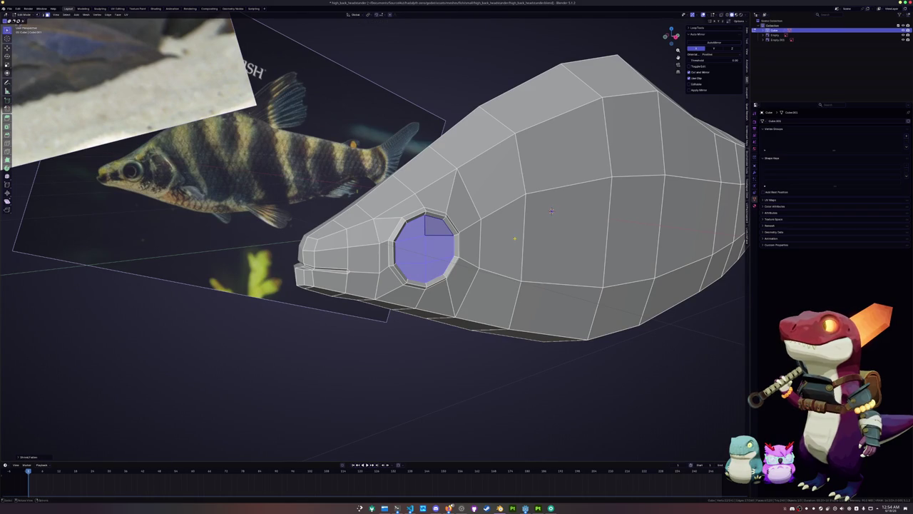
Step: Scale the eye faces down, extrude them, and scale the extrusion into a recessed socket
key(s)
click(519, 238)
key(s)
click(519, 238)
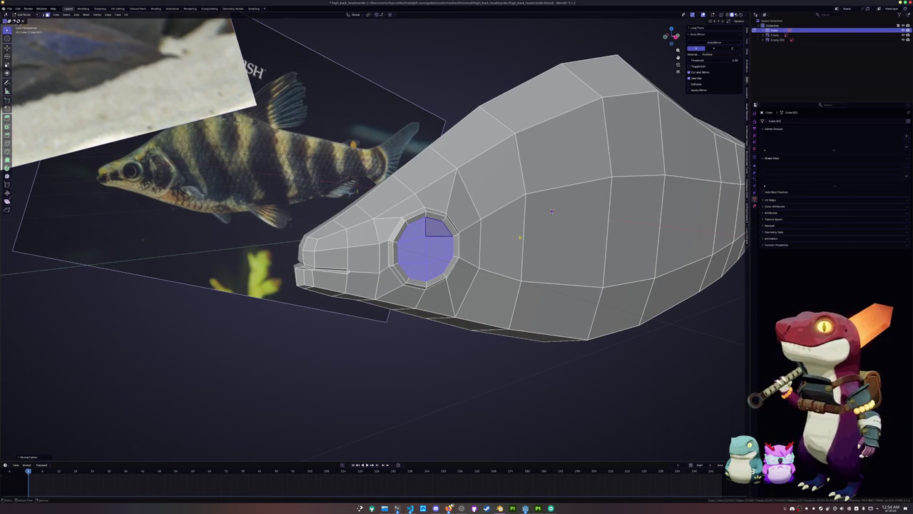
key(e)
click(549, 211)
mouse_move(550, 211)
middle_down()
mouse_move(537, 242)
mouse_move(524, 230)
middle_up()
scroll(524, 230, up, 4)
key(s)
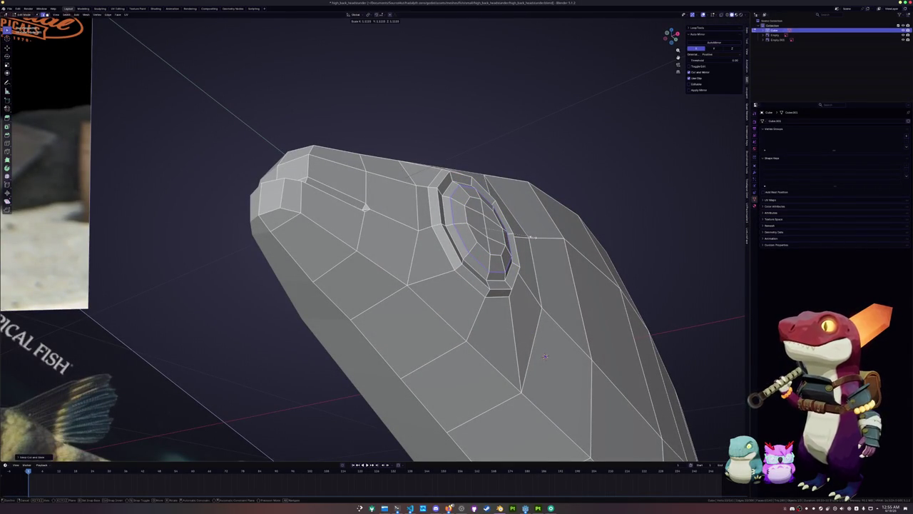
click(545, 356)
Step: Check the whole fish in Object Mode, then return to Edit Mode with X-ray in right-side view
key(Tab)
scroll(545, 356, down, 5)
mouse_move(545, 356)
middle_down()
mouse_move(498, 232)
mouse_move(485, 236)
middle_up()
key(Tab)
key(KP_3)
key(alt+z)
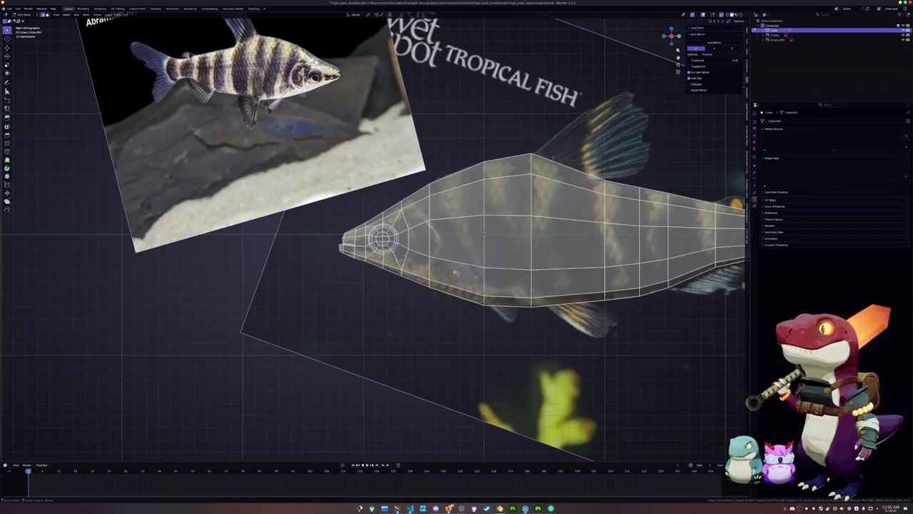
Step: Knife a first cut down the top of the gill curve on the head's side
scroll(455, 273, up, 2)
scroll(454, 273, up, 2)
key(k)
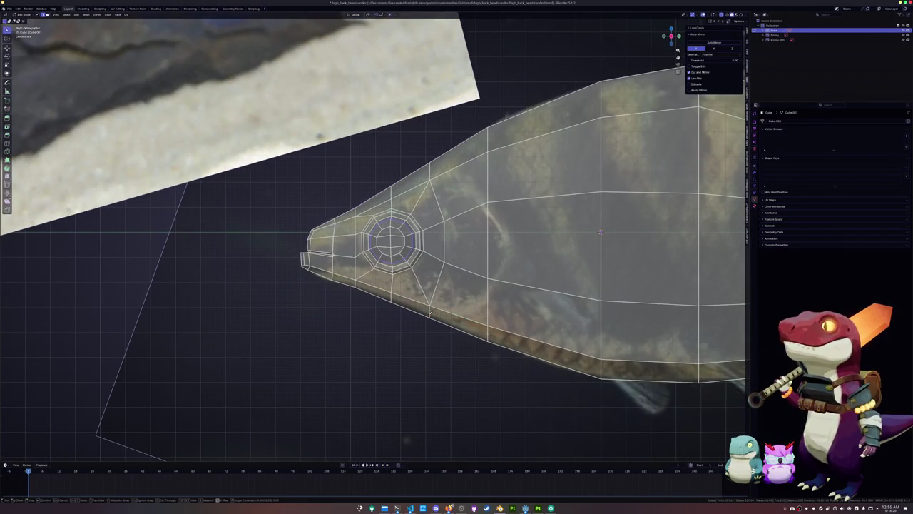
click(463, 312)
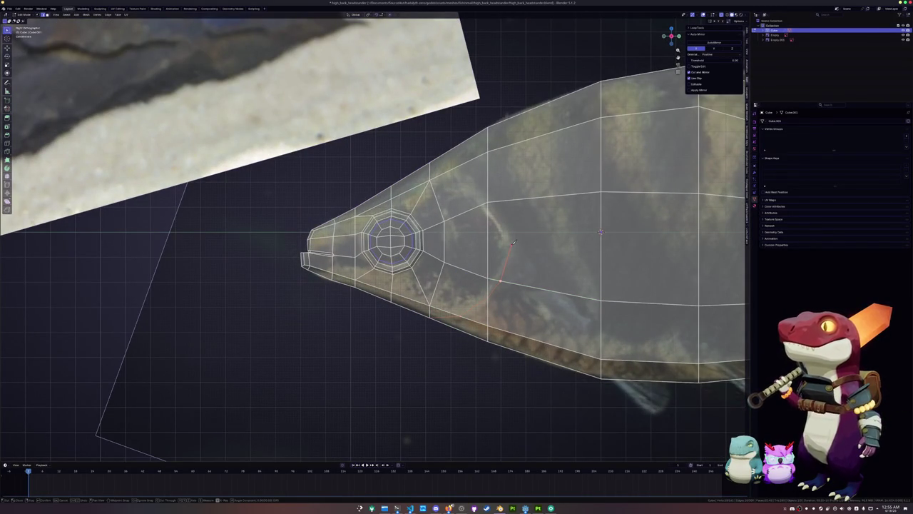
click(454, 168)
key(Return)
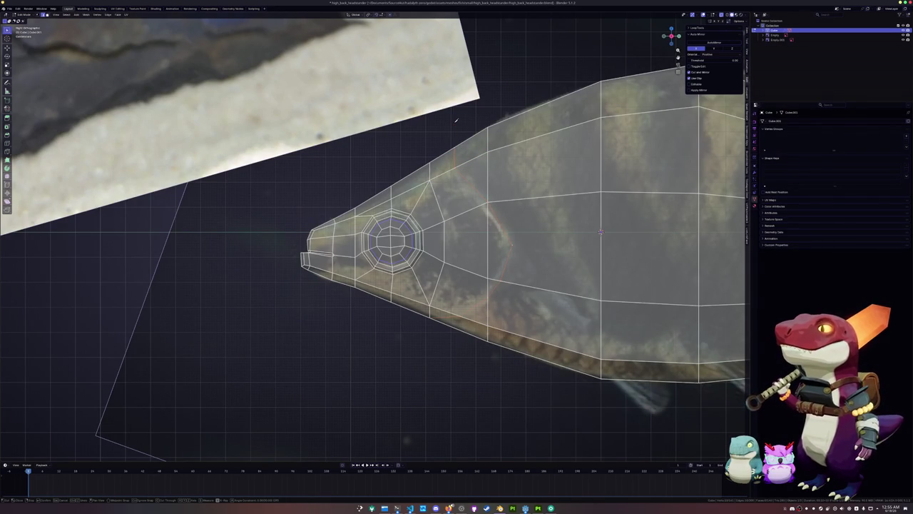
key(Return)
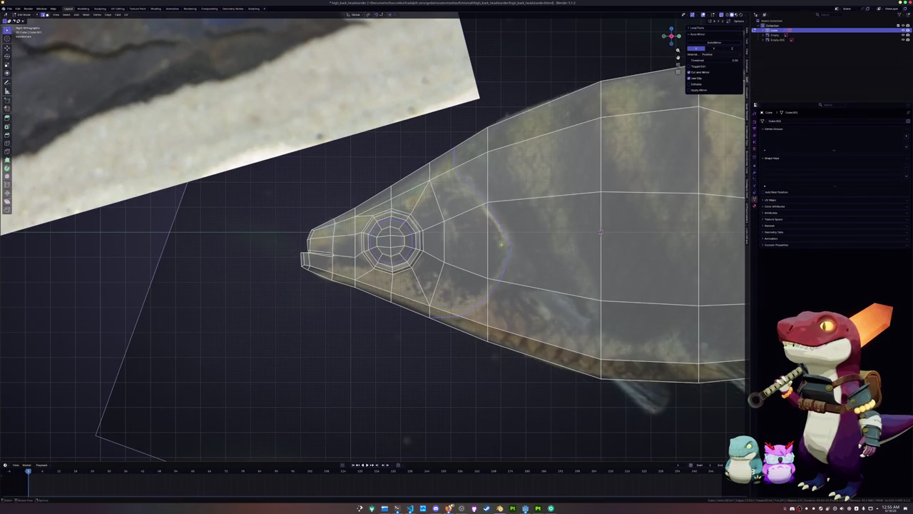
Step: Knife a second set of edges inside the gill cover and commit them
shift+middle_drag(501, 245, 455, 252)
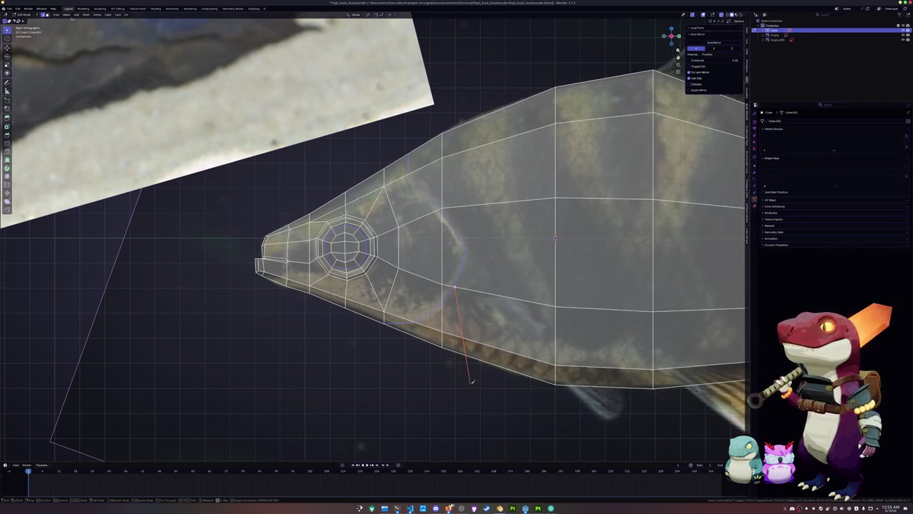
click(415, 325)
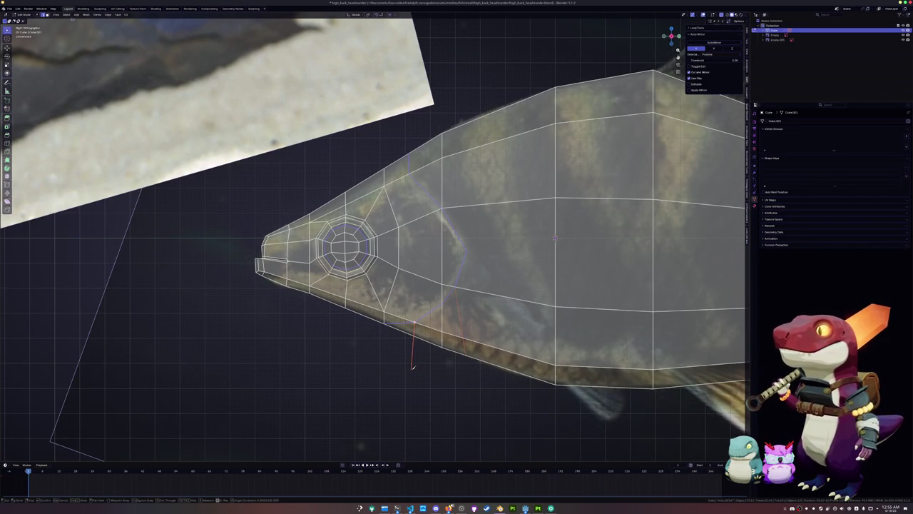
right_click(413, 367)
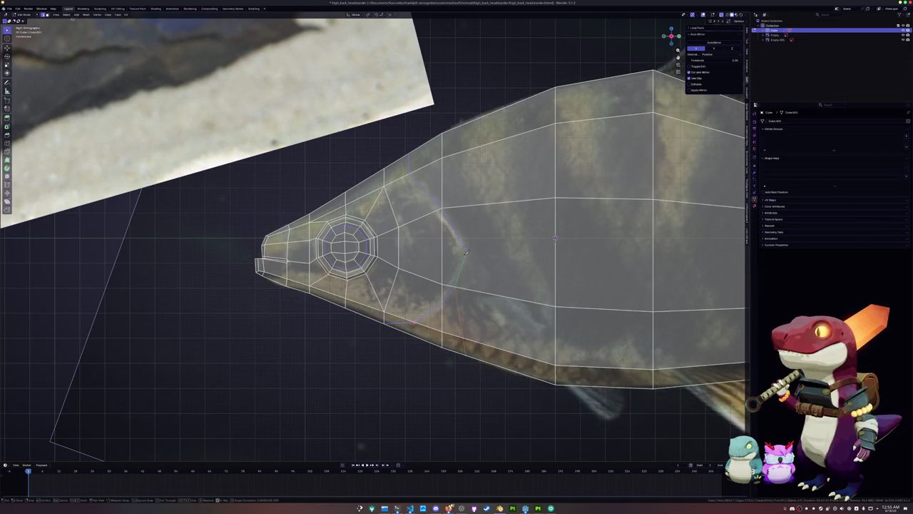
click(510, 253)
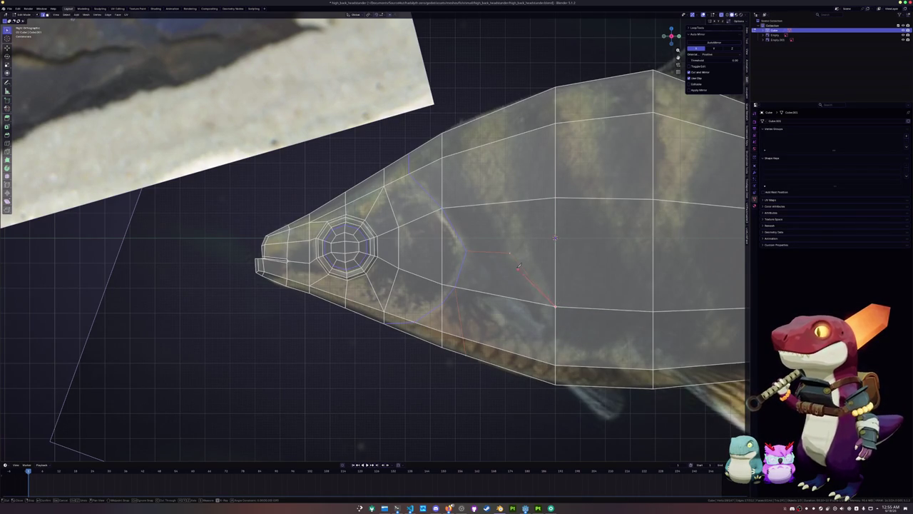
shift+scroll(510, 293, up, 3)
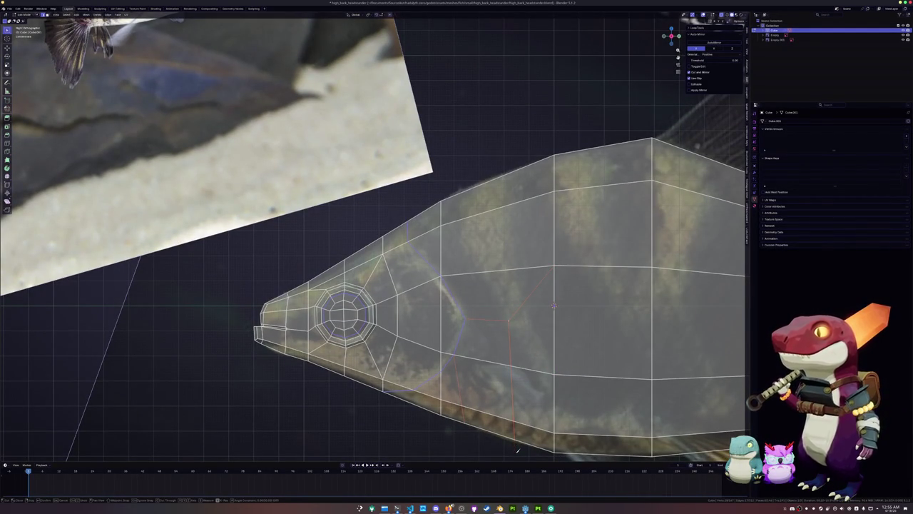
shift+middle_drag(493, 308, 497, 316)
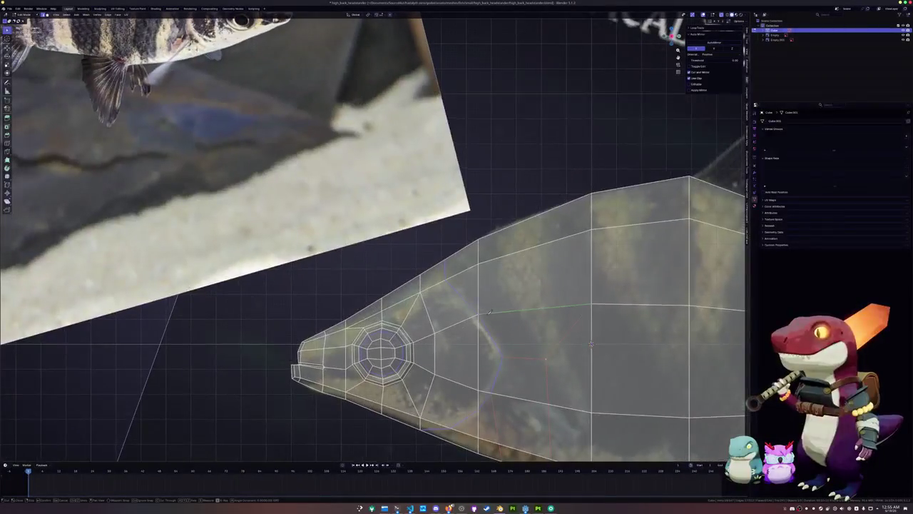
key(Return)
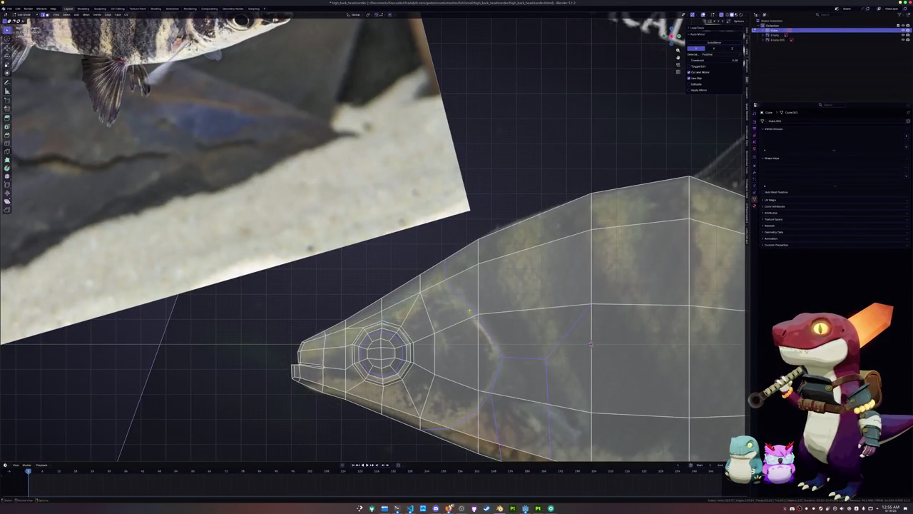
Step: Slide the new edges, the lower gill vertex and the edge below along the gill curve
shift+middle_drag(533, 370, 508, 316)
key(g)
key(g)
click(529, 317)
click(533, 349)
key(g)
key(g)
click(540, 350)
click(532, 378)
key(g)
key(g)
click(541, 413)
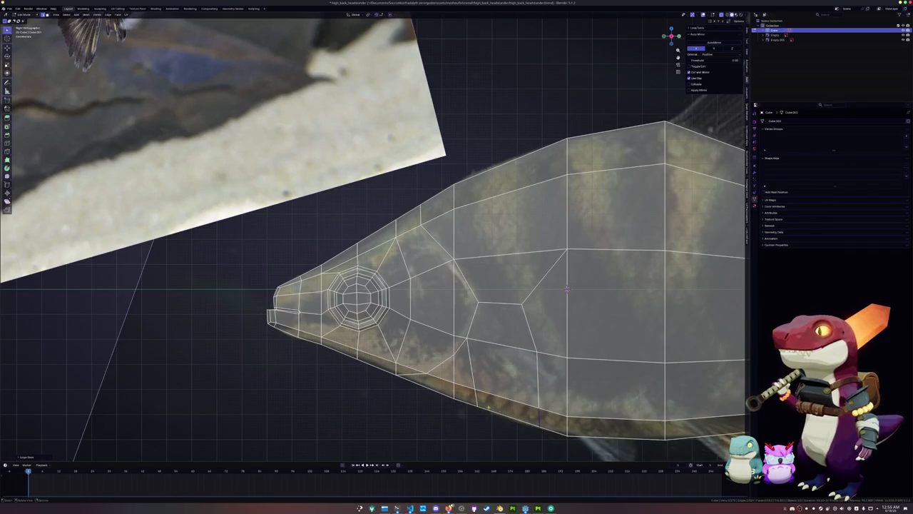
Step: Slide the lowest gill vertex into place, then pick the gill-cover corner in edge mode
click(476, 404)
key(g)
key(g)
click(483, 402)
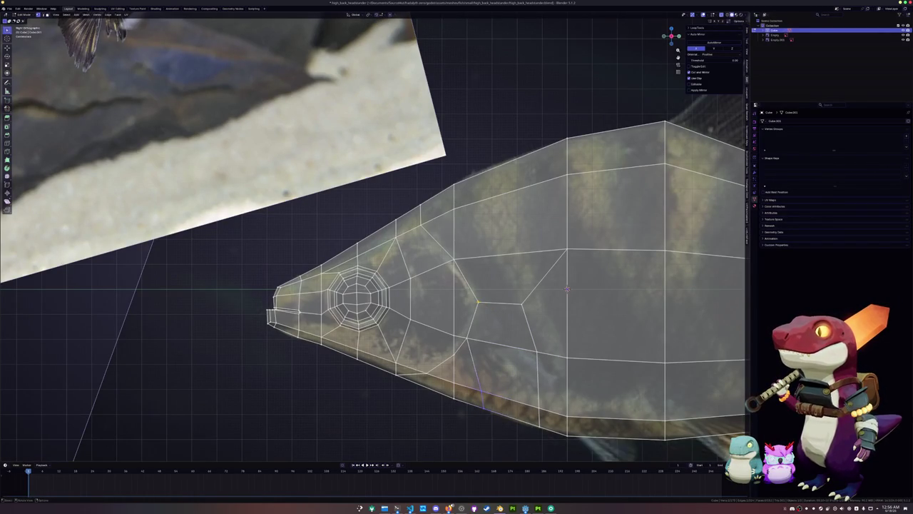
click(452, 261)
key(2)
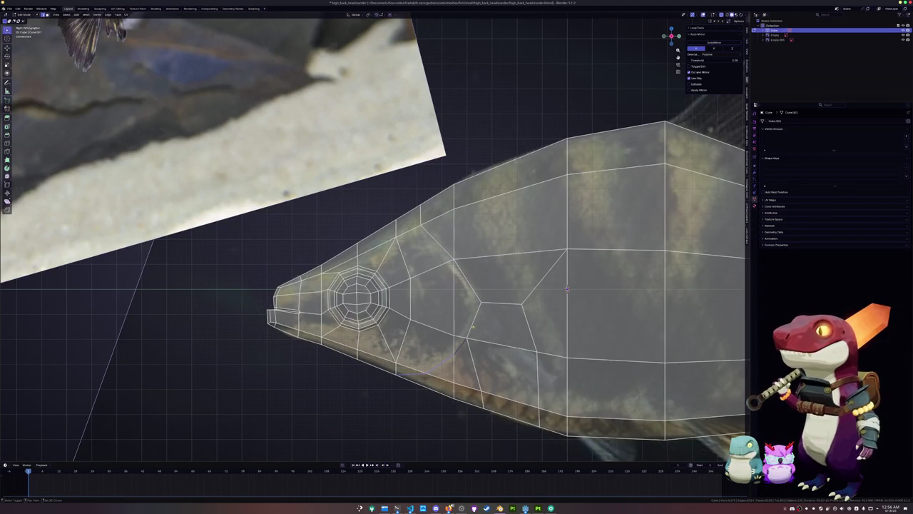
mouse_move(567, 289)
middle_down()
mouse_move(510, 358)
mouse_move(629, 312)
middle_up()
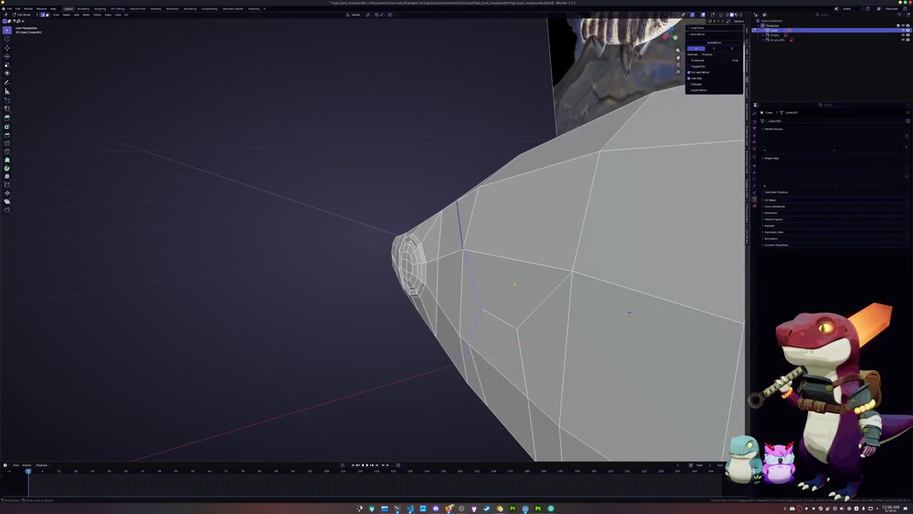
Step: Undo the last change, then shift the gill edge loop along the X axis twice
key(ctrl+z)
key(g)
key(x)
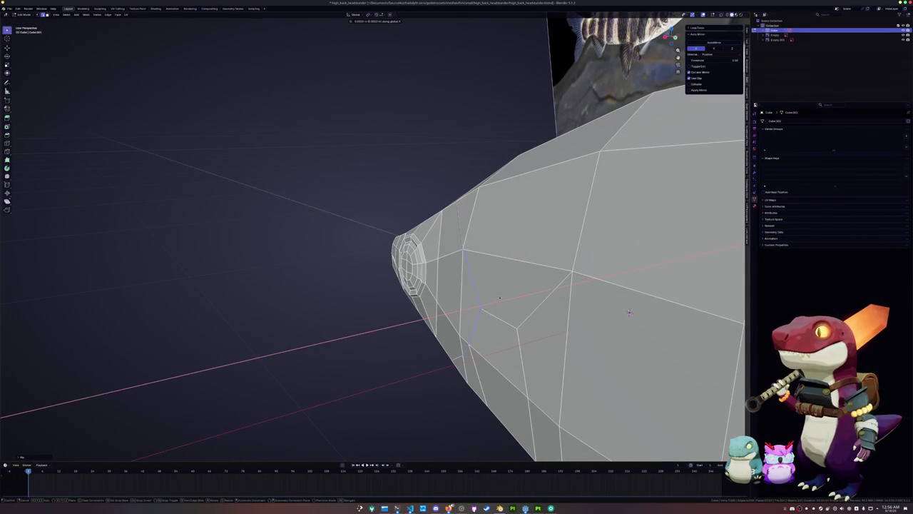
click(629, 312)
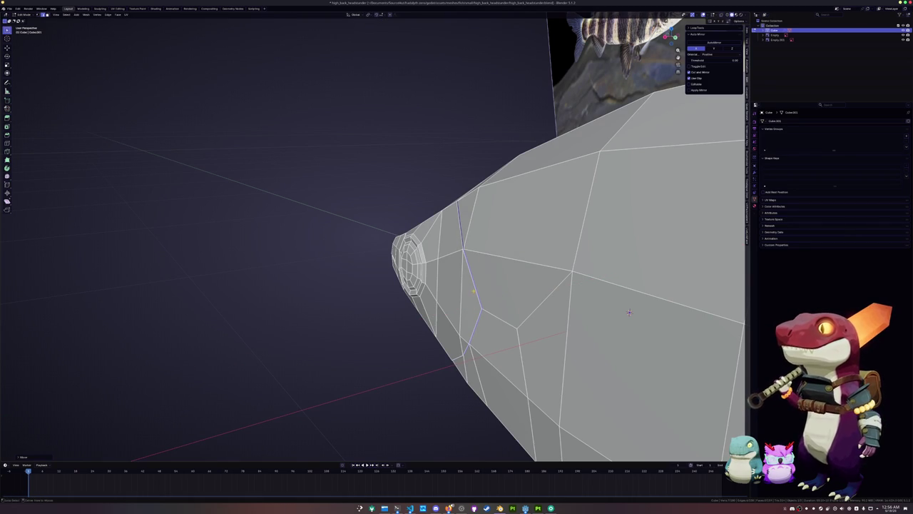
middle_drag(629, 311, 631, 225)
key(g)
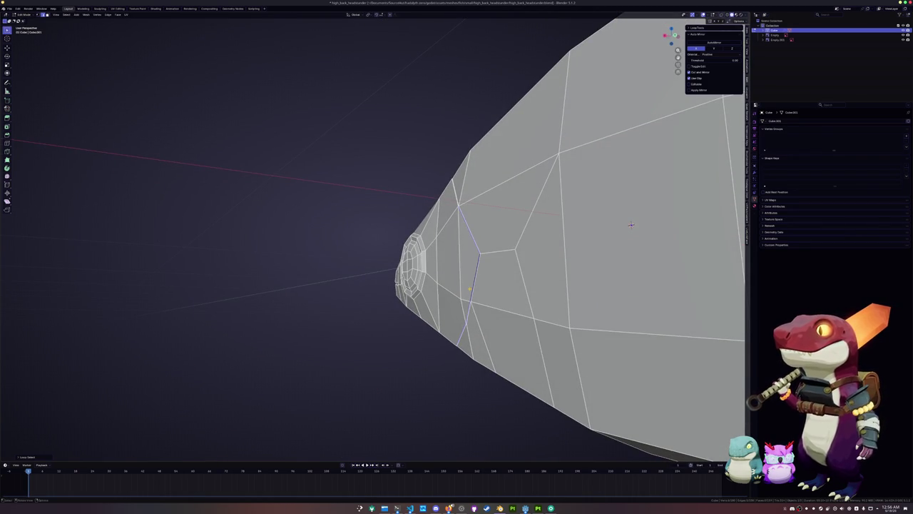
key(x)
click(630, 226)
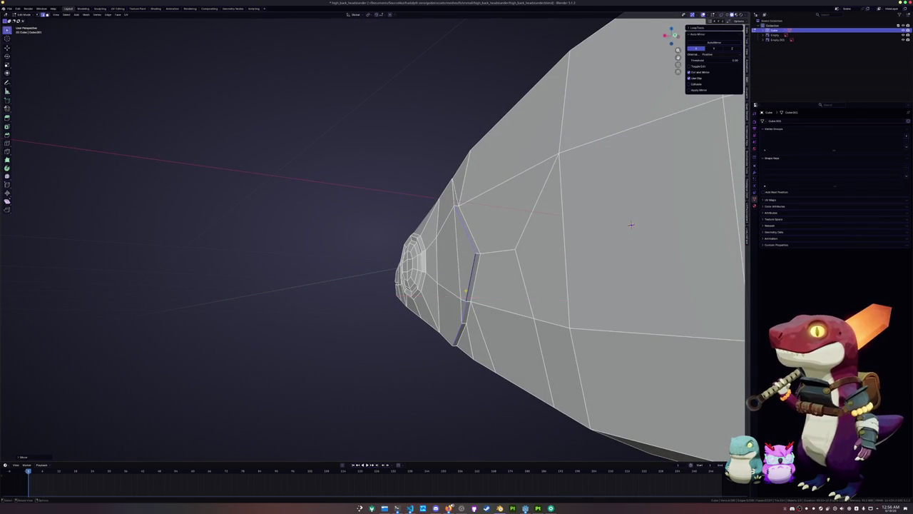
Step: Move two head vertices vertically along Z and slide another vertex along its edge
middle_drag(630, 226, 584, 410)
key(g)
key(z)
click(583, 411)
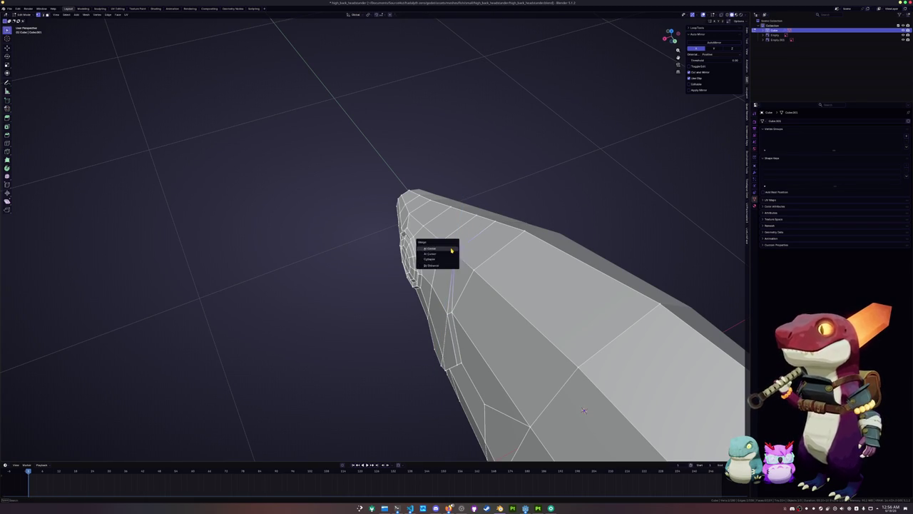
mouse_move(584, 411)
middle_down()
mouse_move(580, 144)
mouse_move(542, 164)
mouse_move(499, 214)
middle_up()
key(g)
key(z)
click(438, 292)
middle_drag(438, 293, 450, 305)
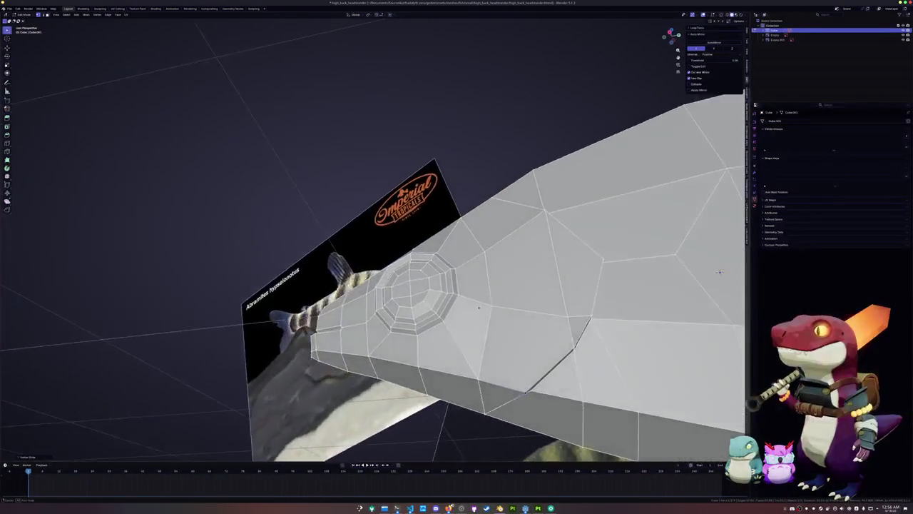
key(shift+v)
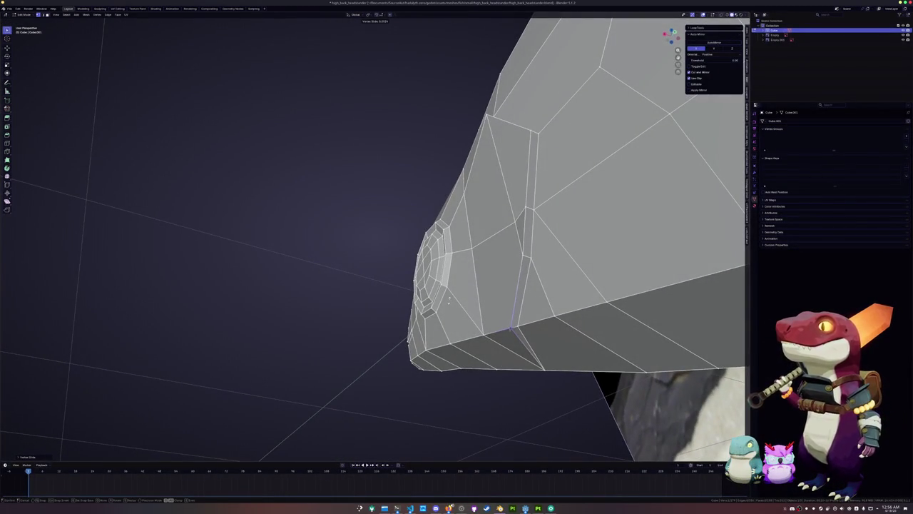
click(448, 301)
Step: Select the shortest edge paths running up the gill line behind the head
mouse_move(449, 301)
middle_down()
mouse_move(456, 294)
mouse_move(431, 296)
middle_up()
ctrl+click(492, 309)
ctrl+click(462, 171)
middle_drag(431, 296, 524, 345)
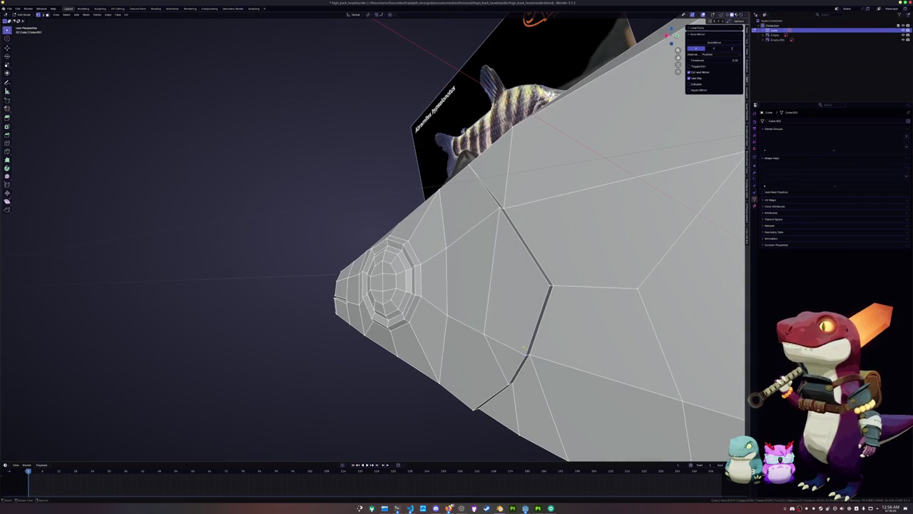
ctrl+click(421, 296)
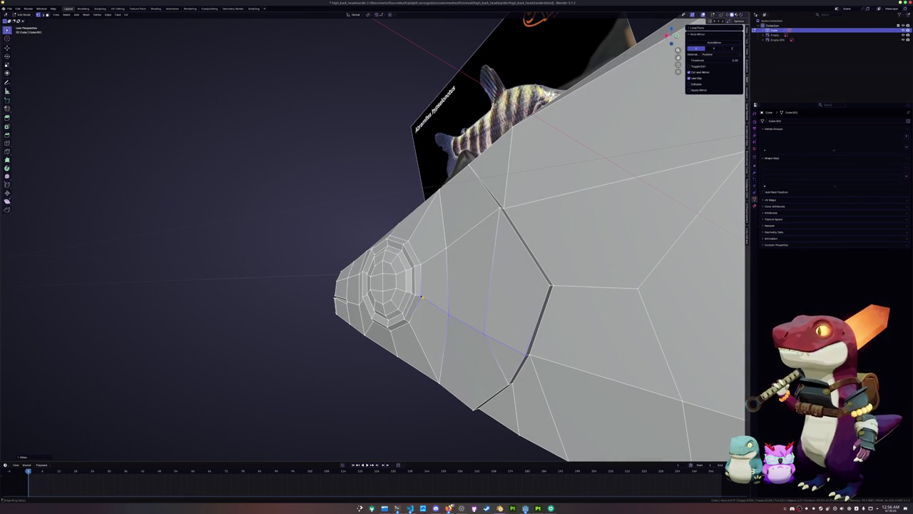
middle_drag(432, 295, 511, 246)
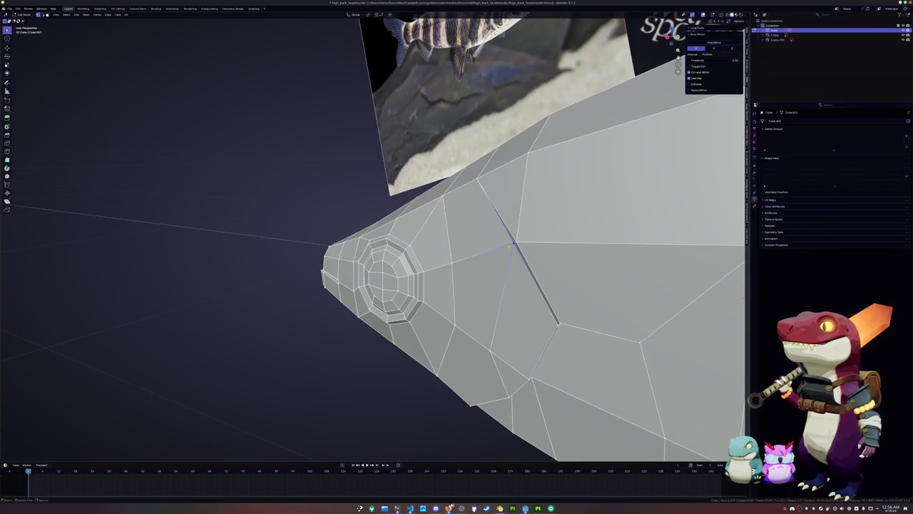
ctrl+click(420, 273)
click(424, 272)
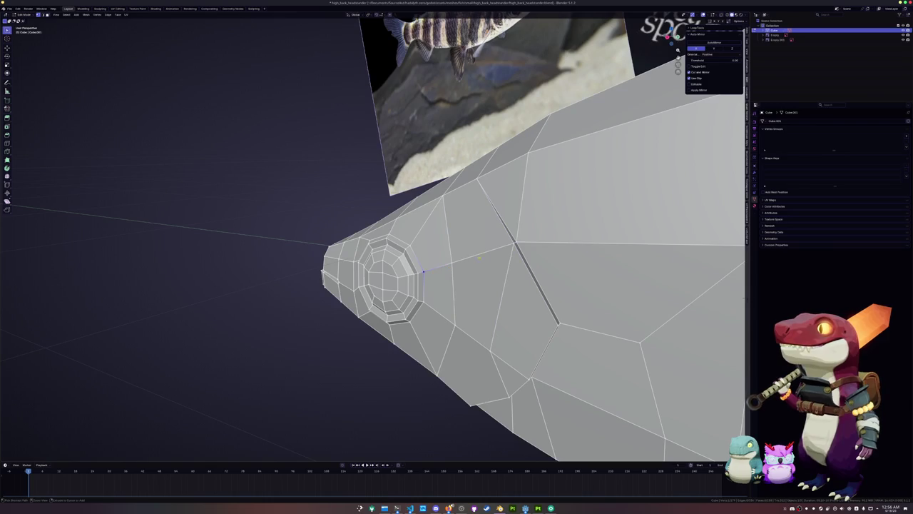
ctrl+click(511, 244)
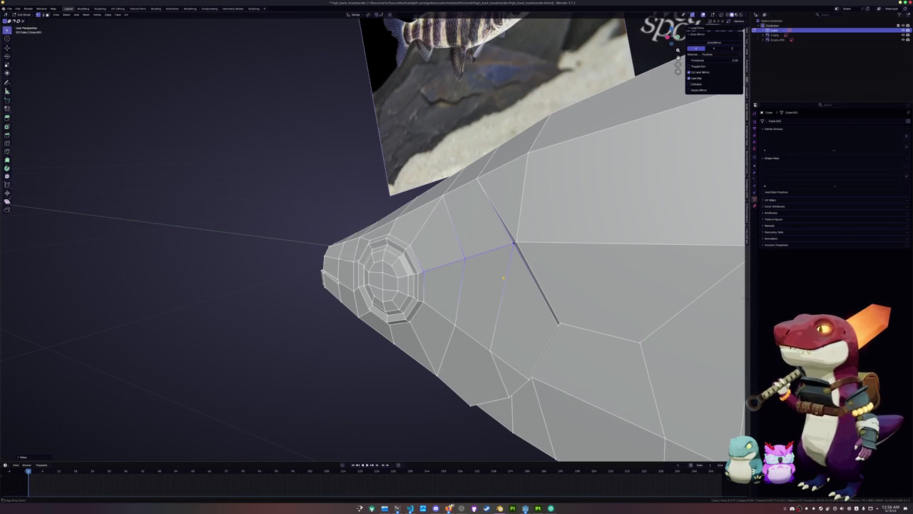
Step: Select the lower gill edge path and crossing edge, then vertex-slide it into place
middle_drag(628, 271, 711, 255)
click(508, 369)
ctrl+click(391, 355)
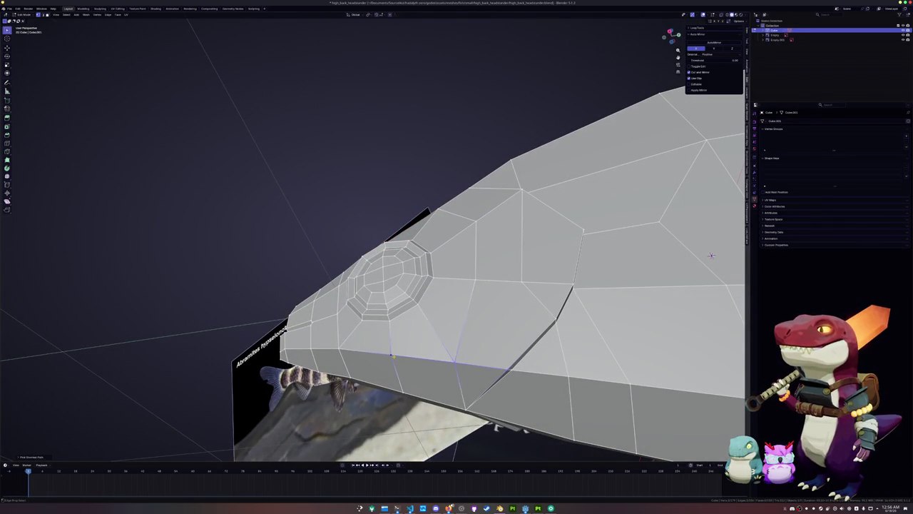
mouse_move(711, 255)
middle_down()
mouse_move(665, 271)
mouse_move(591, 265)
mouse_move(571, 281)
mouse_move(605, 289)
mouse_move(325, 216)
middle_up()
click(517, 299)
key(shift+v)
Step: In X-ray side view, separate the back edge near the tail into Cube.001 and edit it
key(alt+z)
key(KP_3)
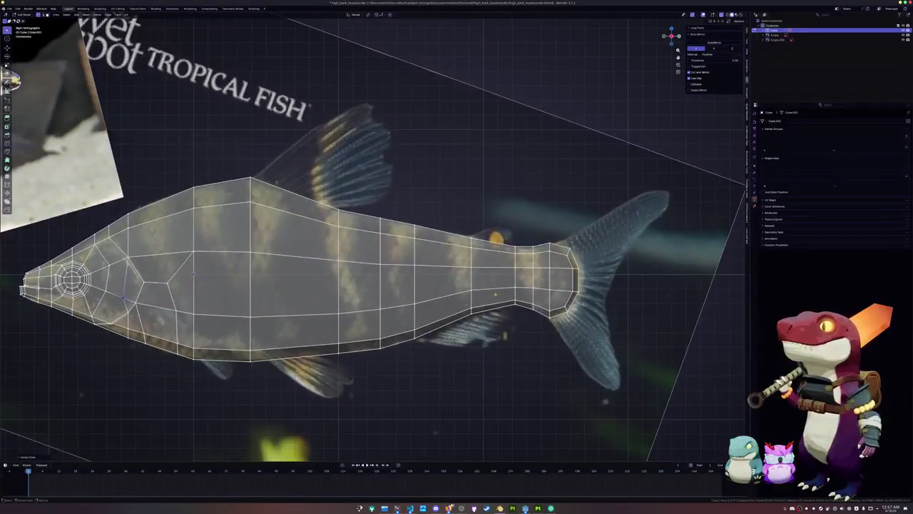
middle_drag(193, 273, 407, 305)
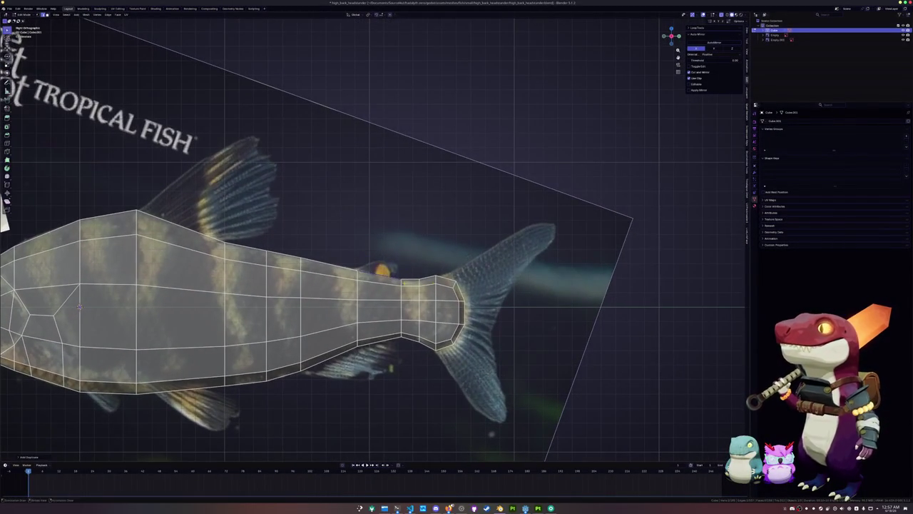
right_click(408, 305)
click(428, 409)
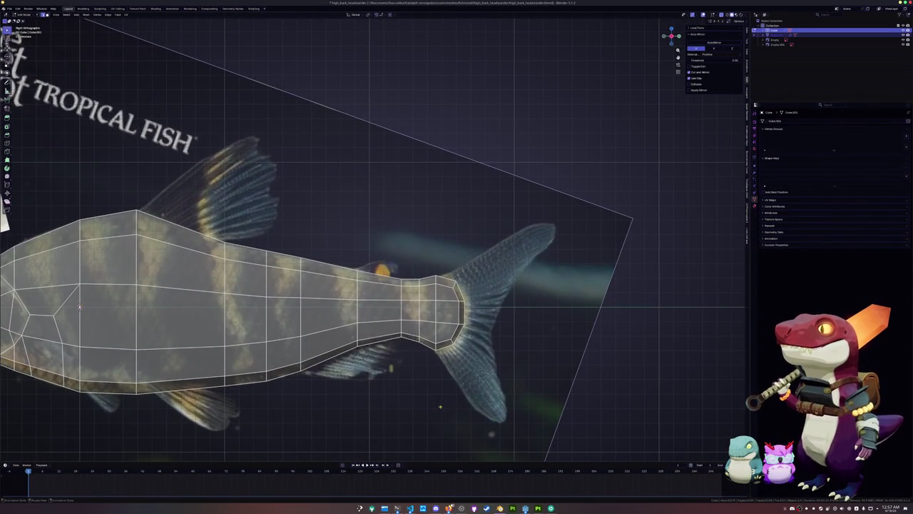
key(Tab)
click(372, 278)
key(Tab)
scroll(400, 284, up, 3)
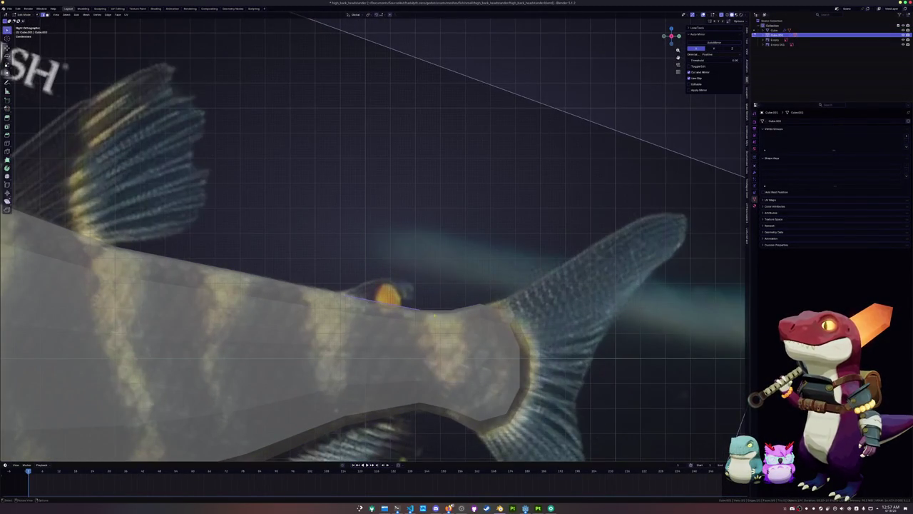
Step: Place the edge over the orange spot, extrude a fin face and slide its top vertices
key(g)
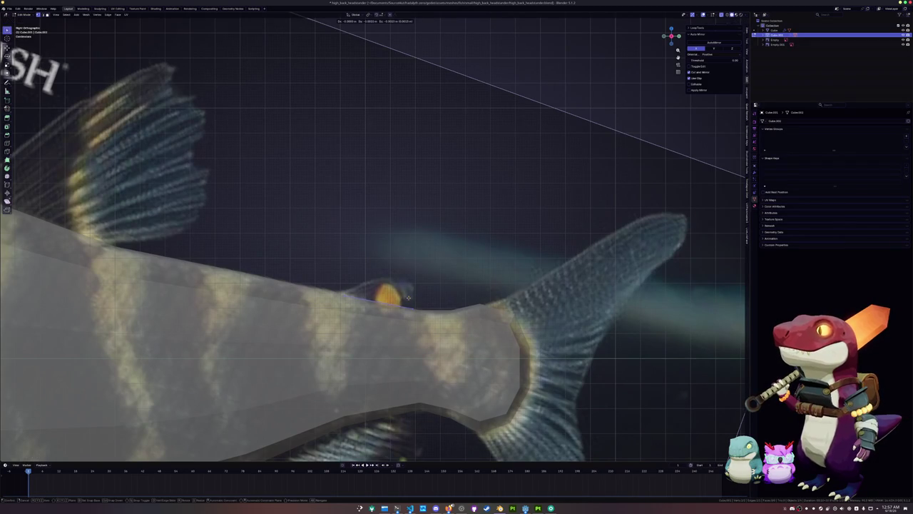
click(404, 300)
scroll(403, 301, up, 2)
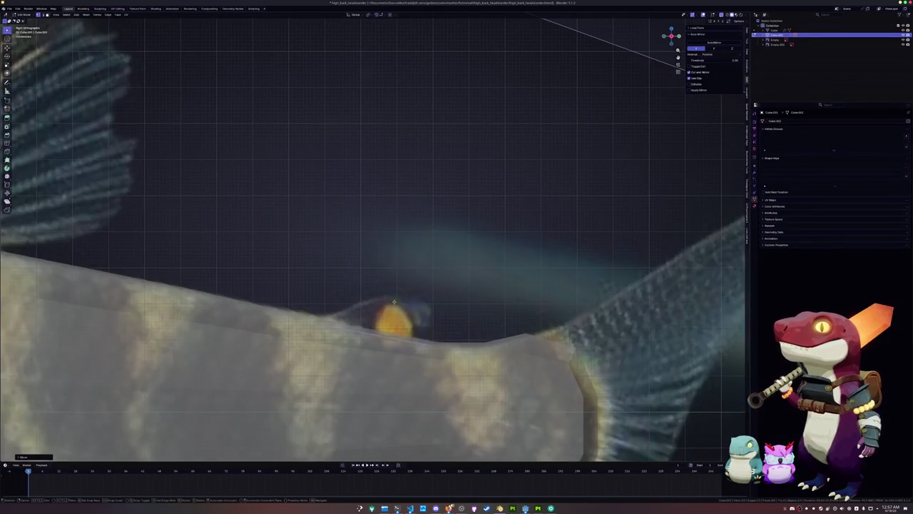
key(e)
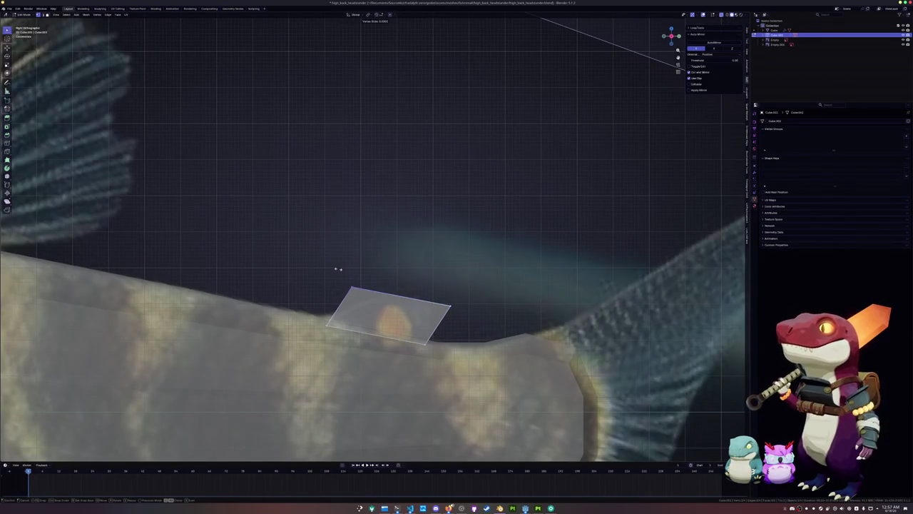
click(363, 279)
key(shift+v)
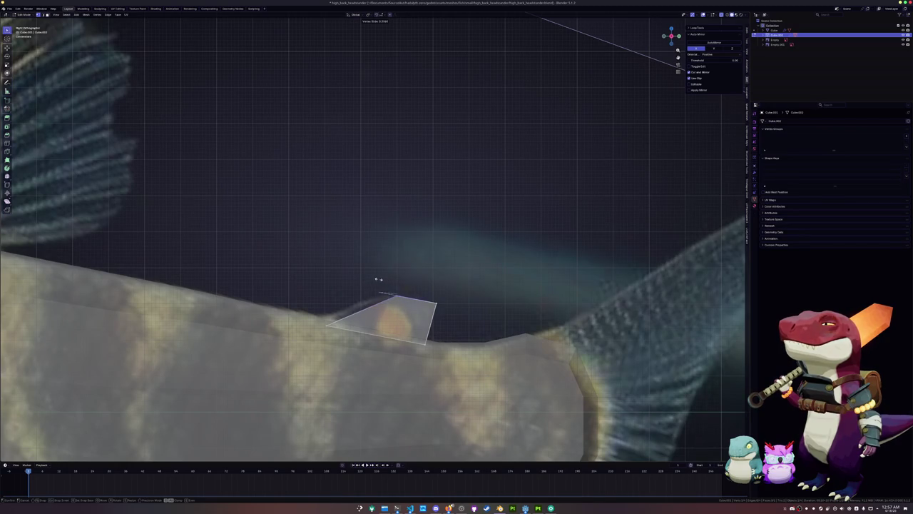
click(387, 289)
key(shift+v)
click(343, 338)
key(shift+v)
click(289, 310)
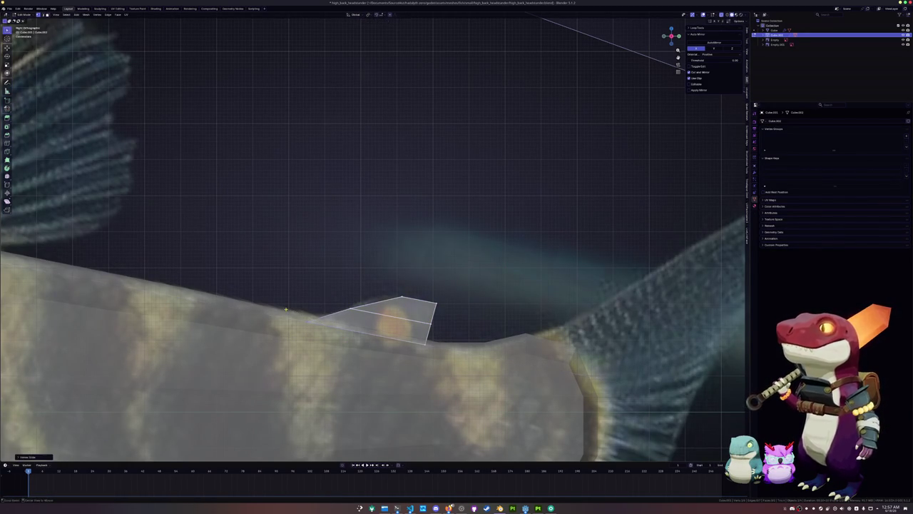
Step: Loop-cut across the fin quad and slide the middle vertices into shape
scroll(289, 310, up, 1)
key(ctrl+r)
click(398, 321)
scroll(378, 314, up, 2)
key(shift+v)
click(356, 311)
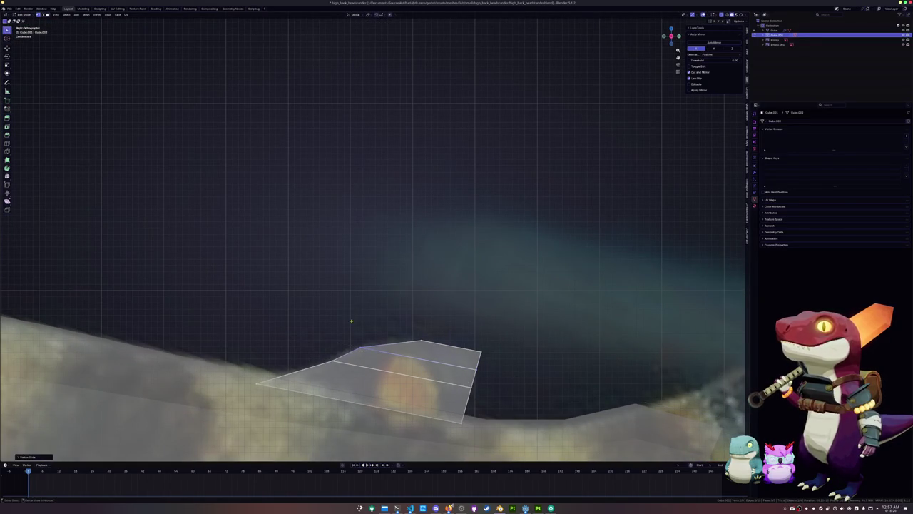
shift+middle_drag(356, 312, 365, 283)
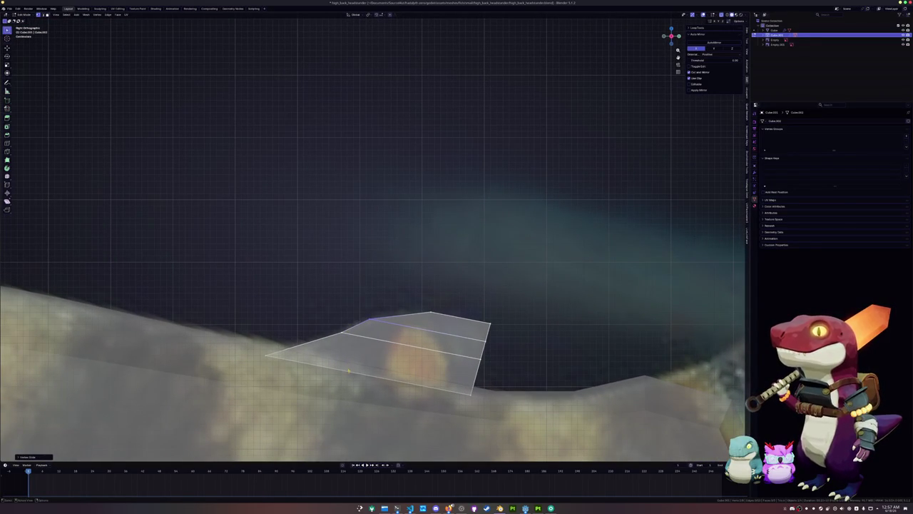
click(343, 333)
key(shift+v)
click(326, 323)
Step: Slide the fin's top vertex, right corner vertex and top edge to match the reference fin
click(414, 303)
key(g)
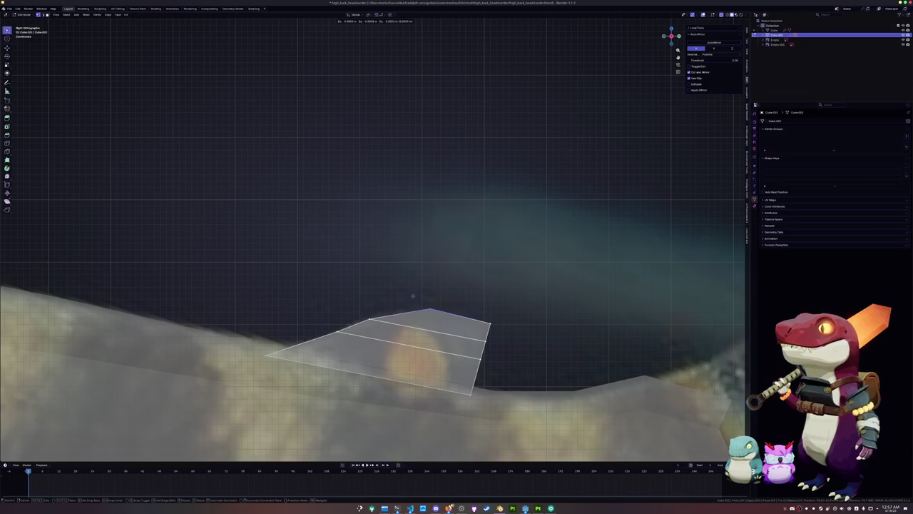
key(g)
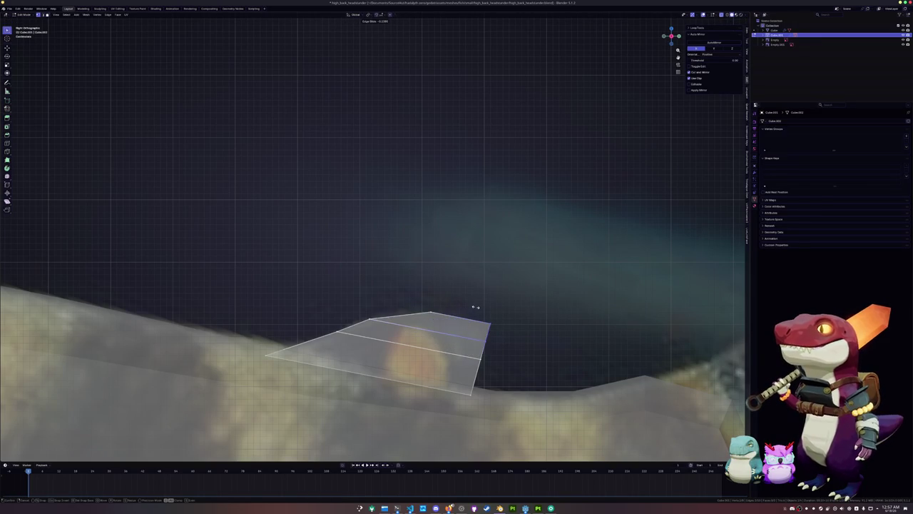
click(470, 317)
click(464, 357)
key(g)
key(g)
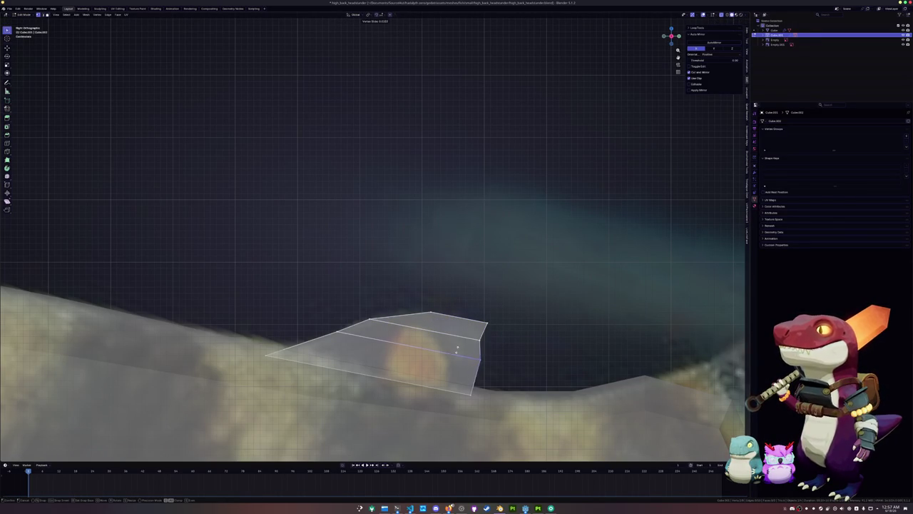
click(475, 316)
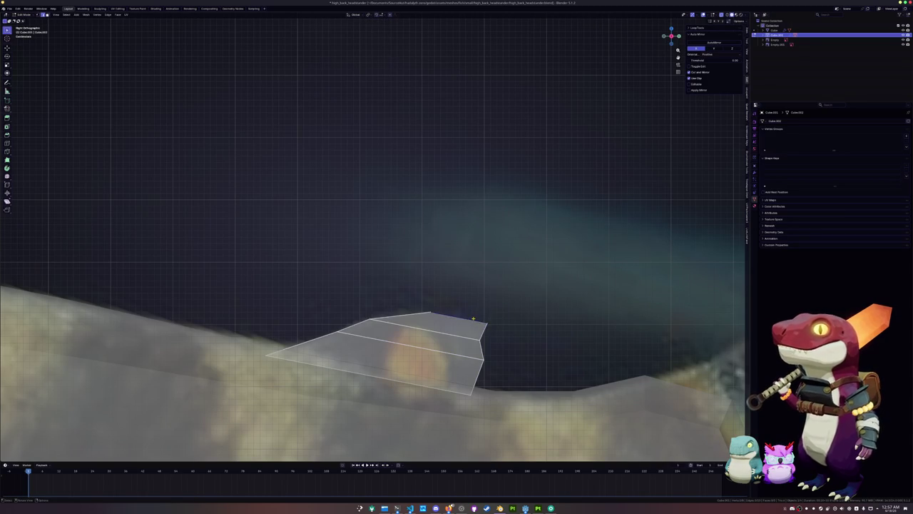
scroll(473, 318, up, 1)
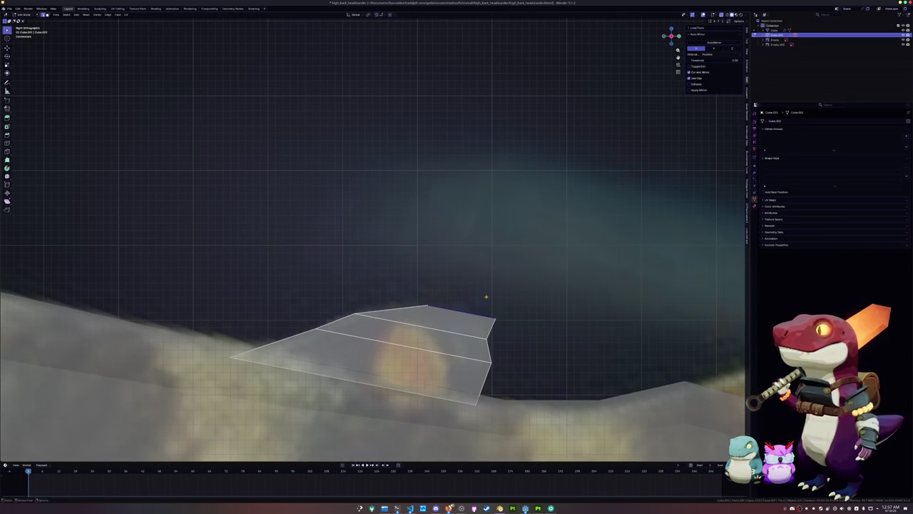
key(g)
key(g)
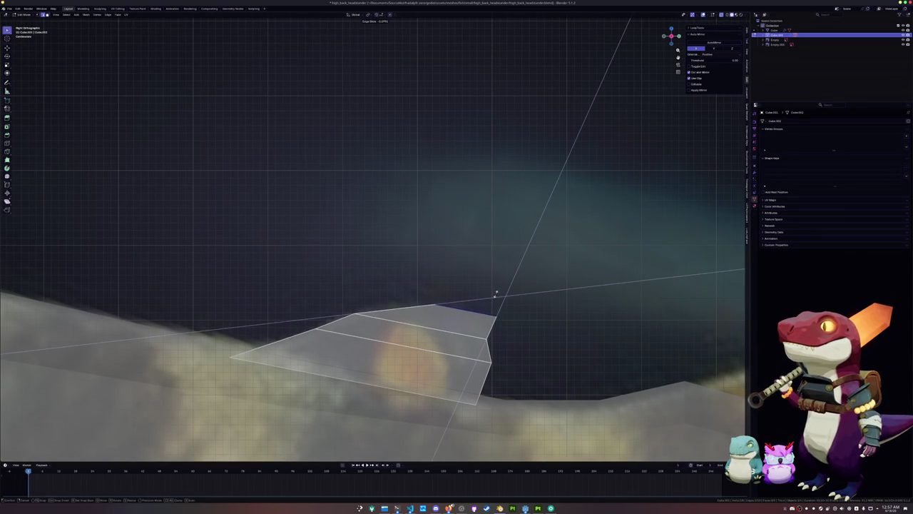
click(495, 294)
Step: Add a second loop cut across the fin and finish editing its geometry
scroll(495, 294, down, 2)
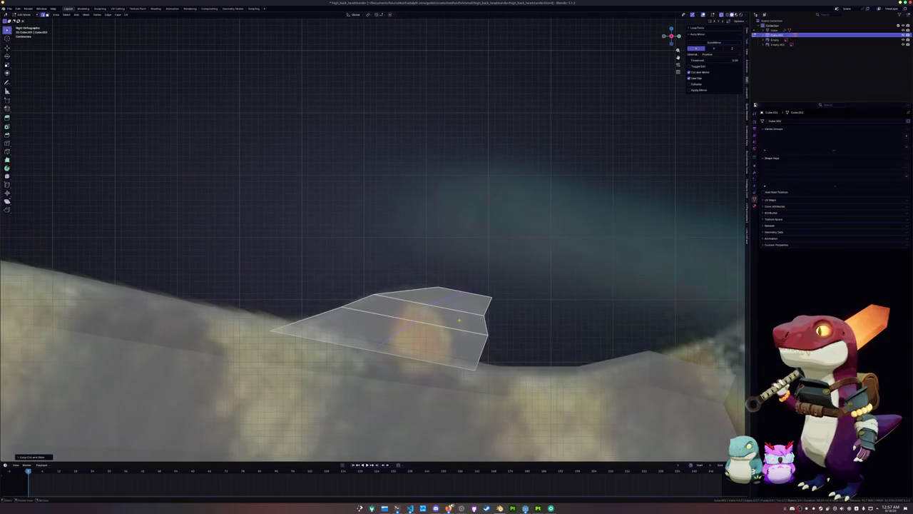
key(ctrl+r)
click(470, 297)
click(480, 300)
click(477, 321)
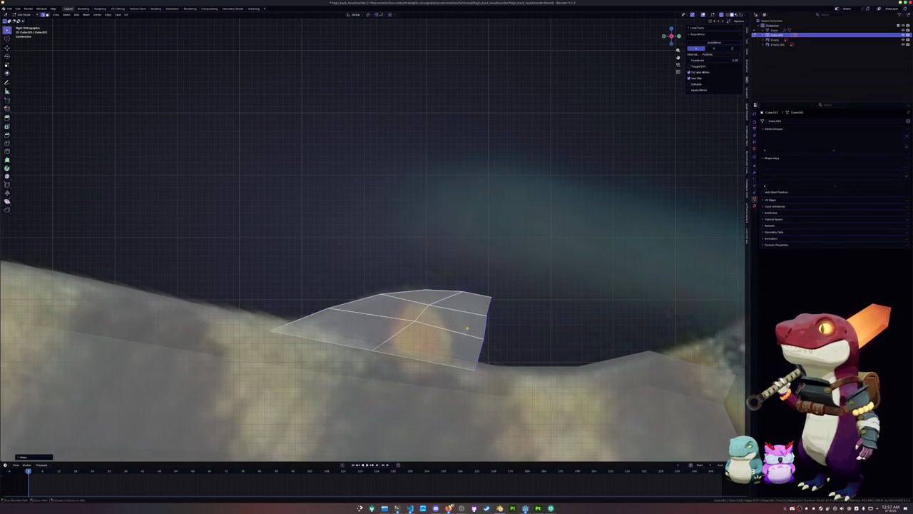
scroll(516, 323, down, 3)
key(Tab)
Step: Separate a selected part of the fish body into its own object
shift+middle_drag(515, 322, 389, 302)
click(388, 321)
key(Tab)
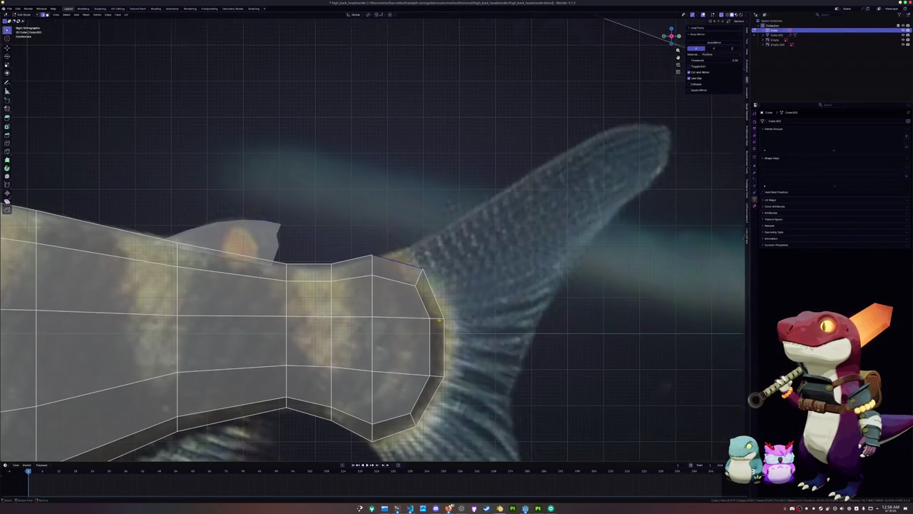
scroll(387, 322, down, 2)
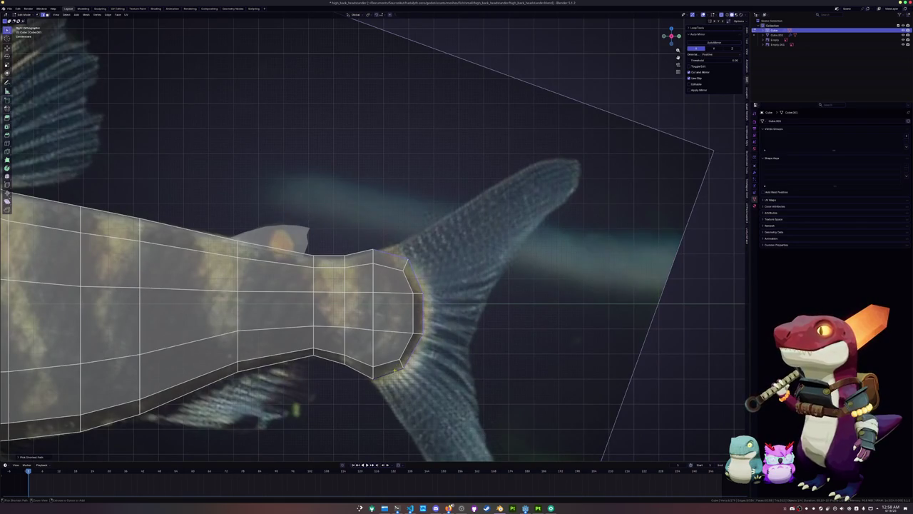
right_click(449, 353)
click(496, 346)
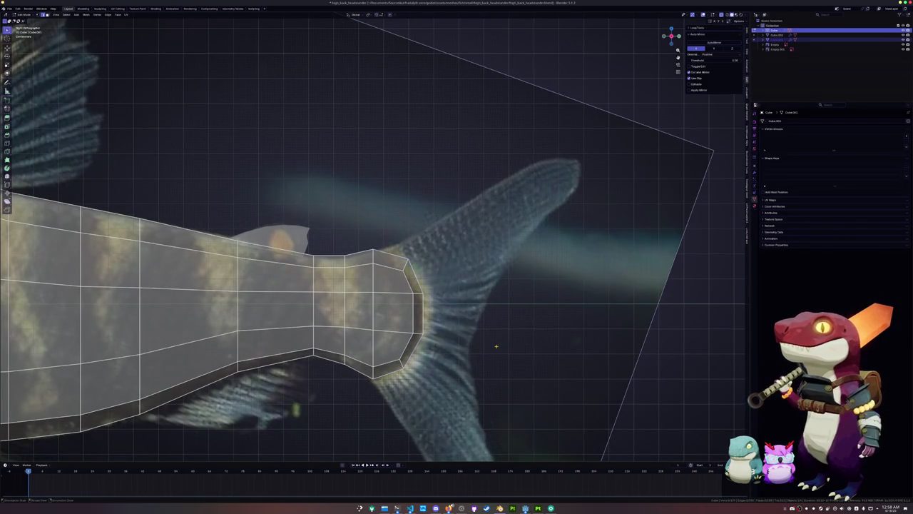
key(Tab)
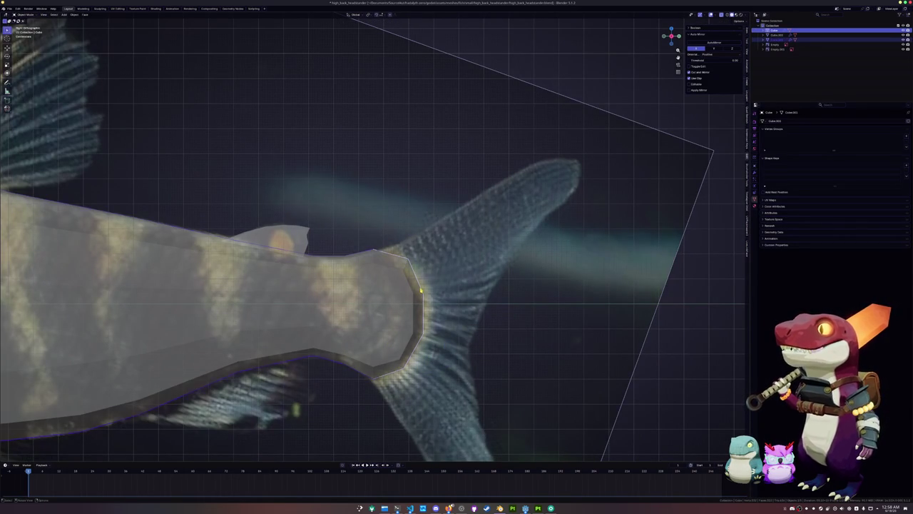
Step: On Cube.003, flatten the tail end loop with S X 0, then extrude and scale a ring outward
click(420, 290)
key(Tab)
key(s)
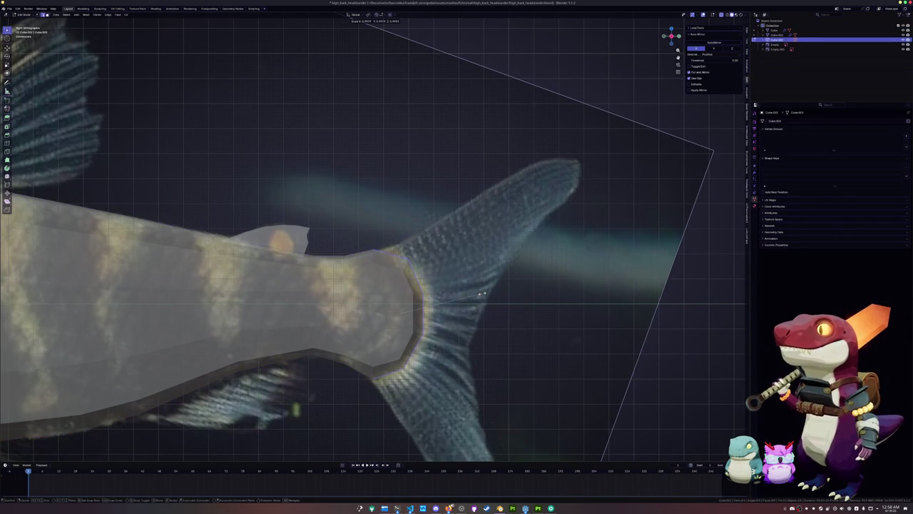
key(x)
key(0)
key(Return)
key(g)
key(Return)
key(e)
key(s)
key(Return)
shift+middle_drag(506, 303, 504, 269)
Step: Shift the new ring behind the tail and slide its vertices onto the fin's upper edge
key(g)
click(505, 268)
click(392, 188)
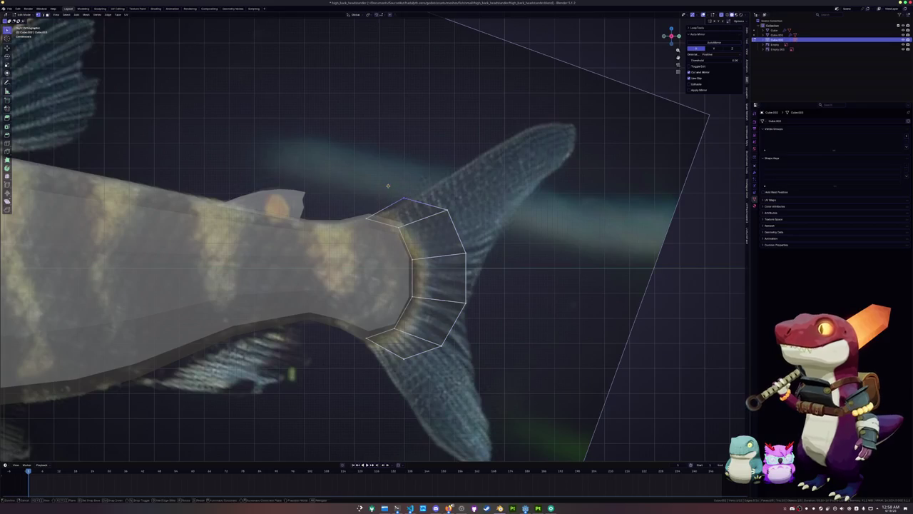
key(g)
key(g)
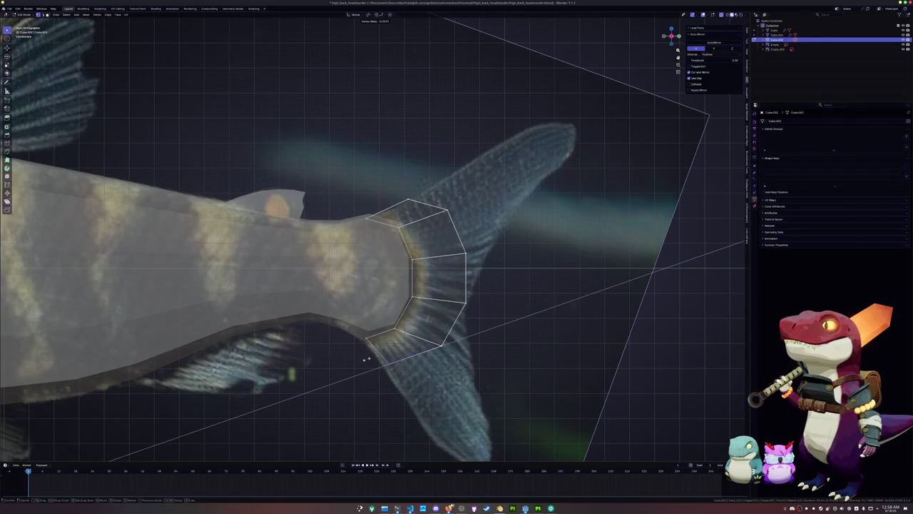
click(385, 364)
key(2)
key(1)
key(g)
key(g)
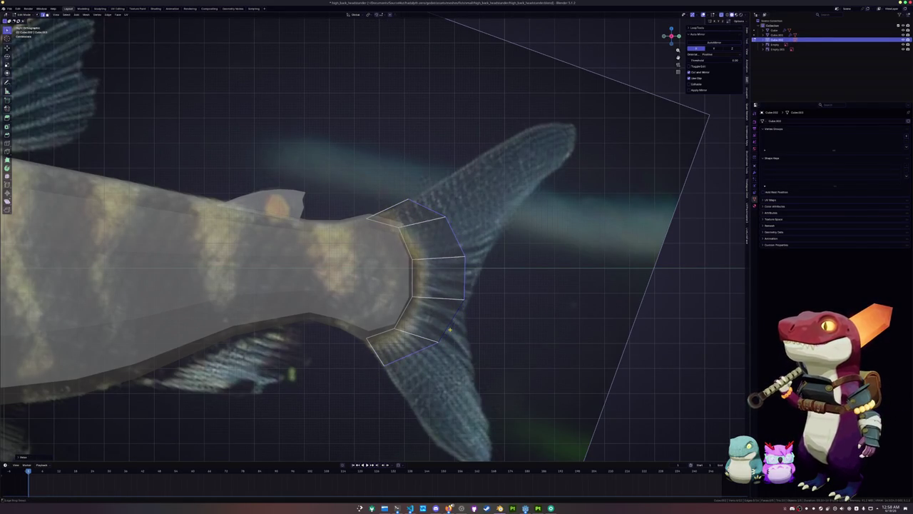
key(g)
key(g)
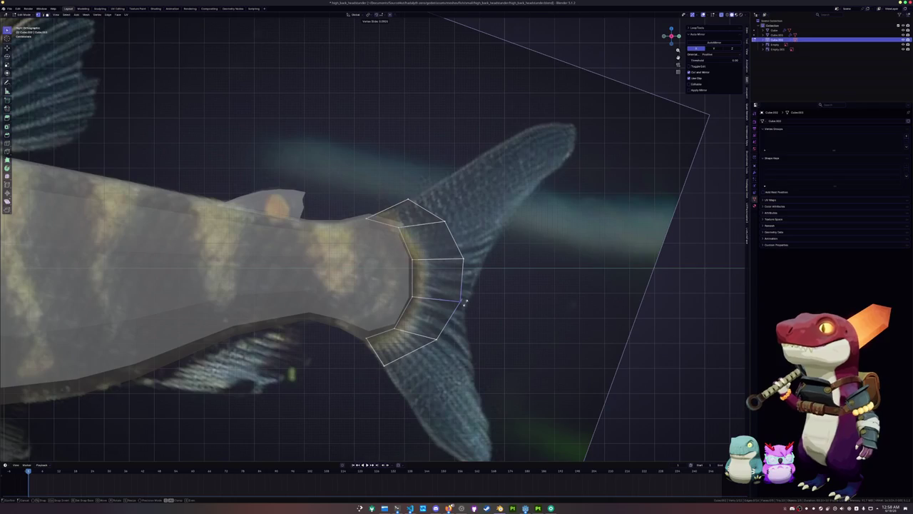
click(464, 303)
Step: Add an edge loop lower on the tail-fin ring and test sliding its outer edges
key(ctrl+r)
click(458, 285)
click(457, 294)
ctrl+click(385, 366)
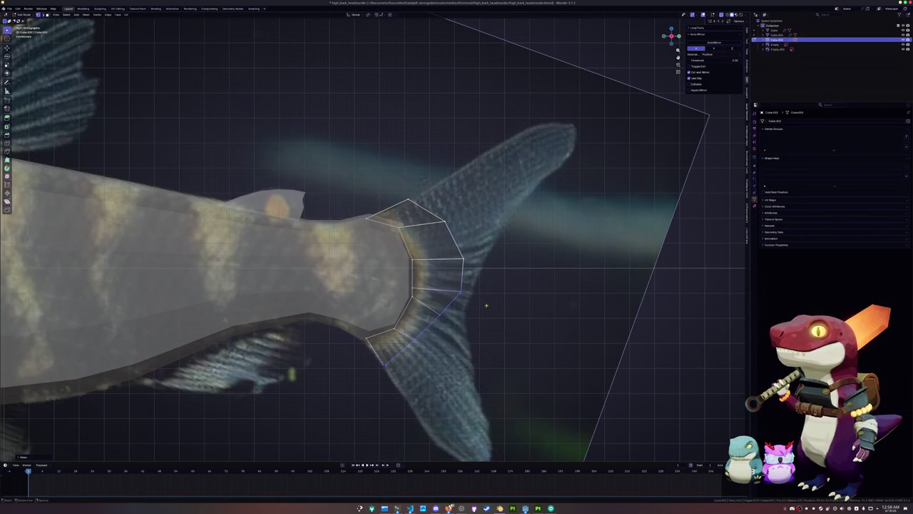
key(alt+a)
ctrl+click(444, 227)
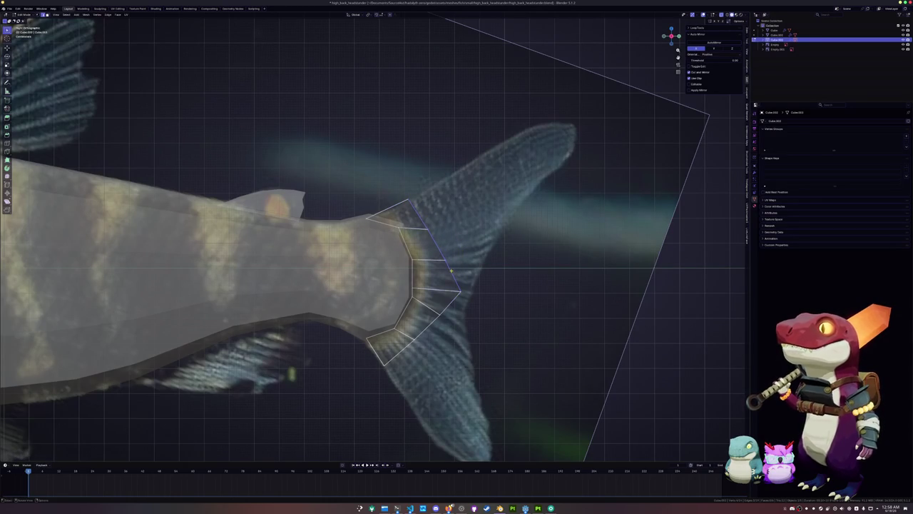
key(g)
key(g)
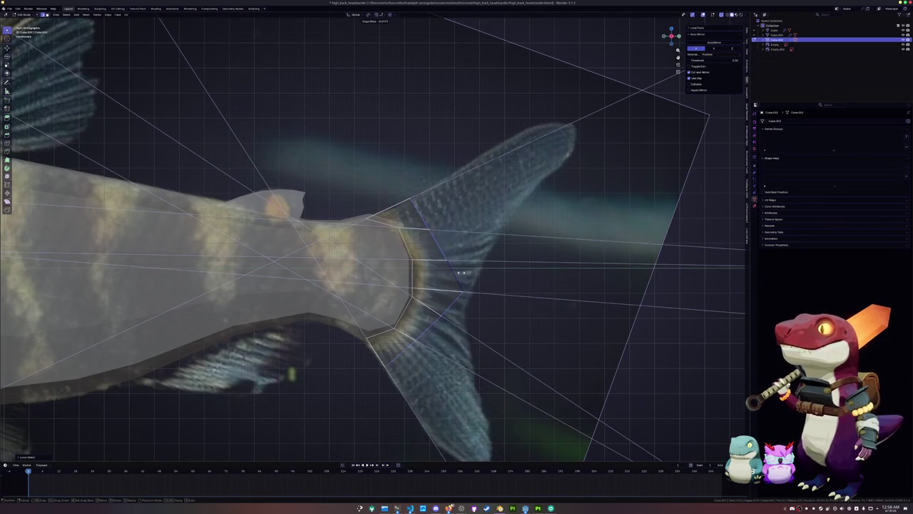
click(464, 272)
key(ctrl+z)
Step: Crease the ring's upper outer edge and extrude a new strip of faces along the upper lobe
click(465, 292)
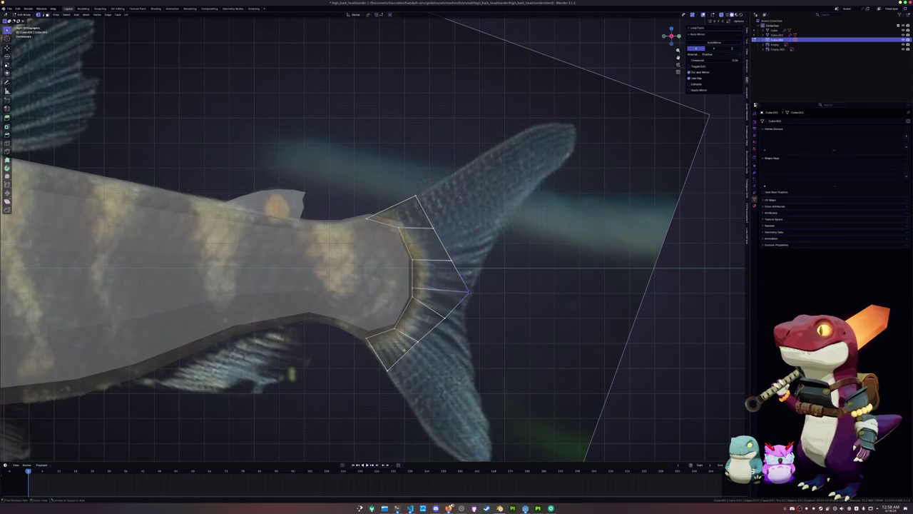
ctrl+click(390, 370)
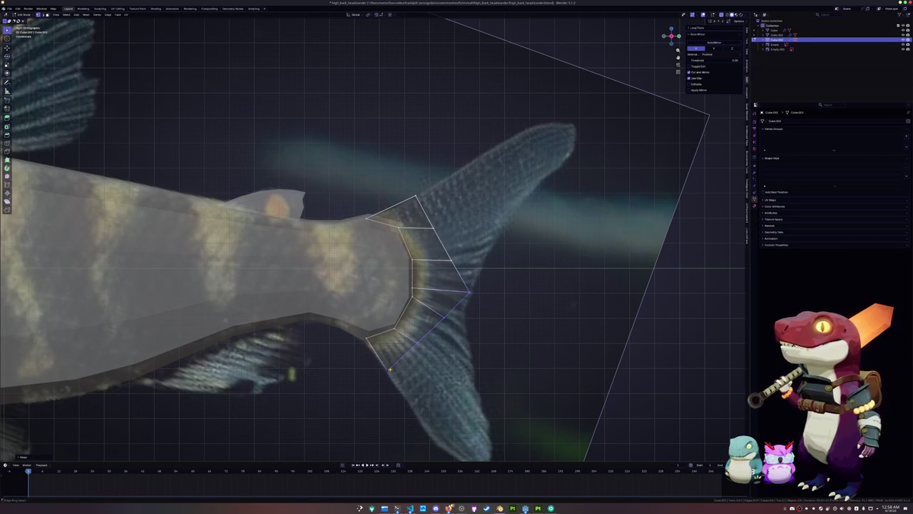
click(446, 254)
shift+middle_drag(424, 219, 365, 270)
key(shift+e)
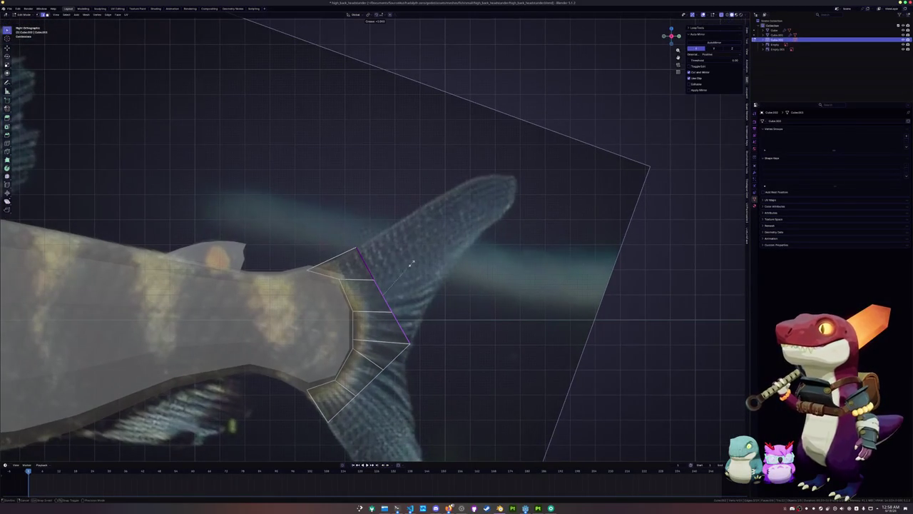
click(433, 253)
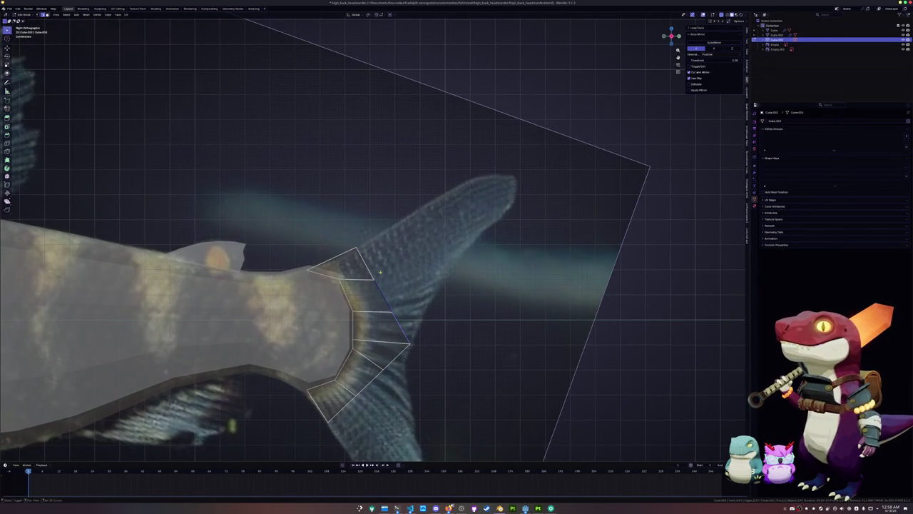
key(shift+e)
key(Escape)
key(e)
click(472, 206)
key(shift+v)
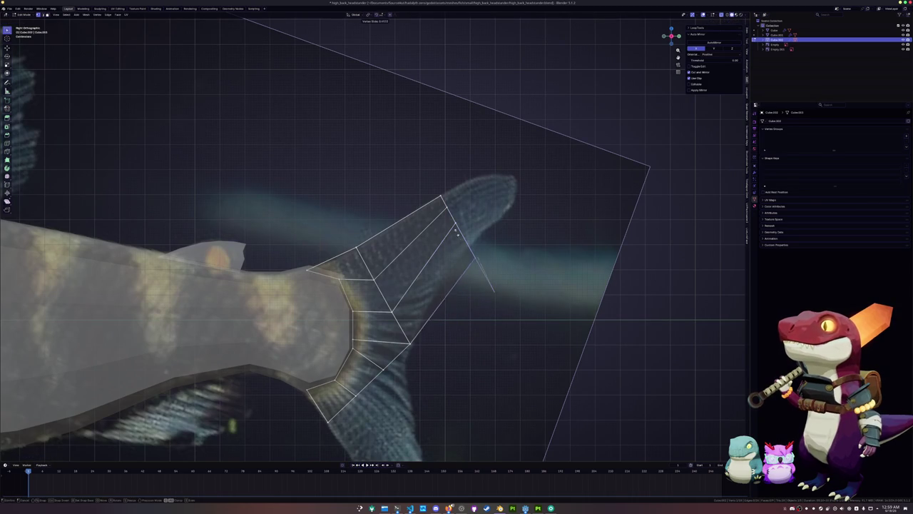
Step: Extrude the upper lobe's tip edge outward toward the reference fin tip
click(459, 239)
scroll(460, 238, up, 1)
shift+middle_drag(459, 238, 432, 288)
drag(422, 277, 387, 204)
scroll(387, 204, up, 1)
key(e)
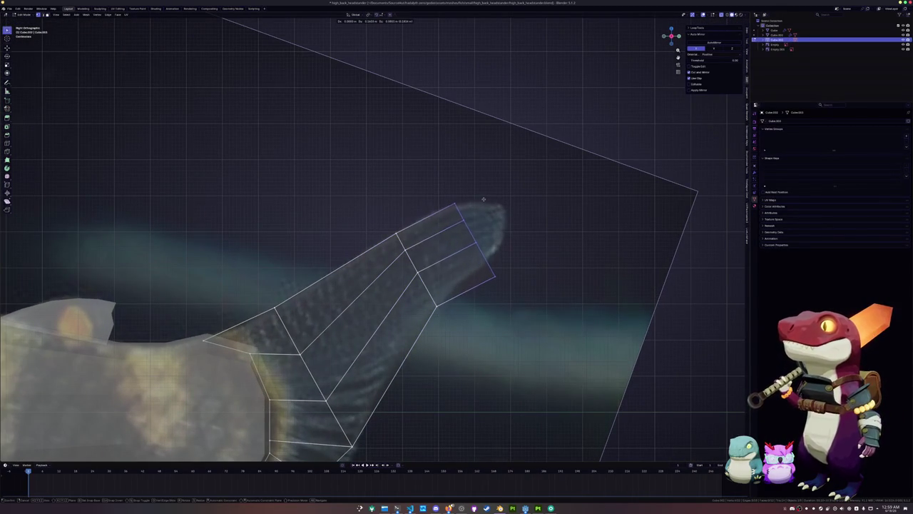
click(482, 203)
Step: Slide the new tip vertices onto the reference fin outline
click(482, 254)
key(g)
click(482, 255)
drag(478, 229, 452, 216)
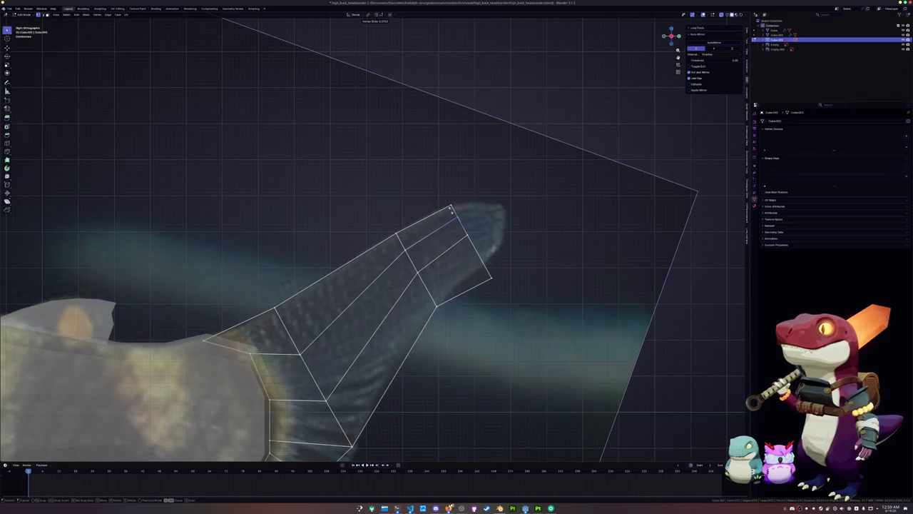
click(464, 229)
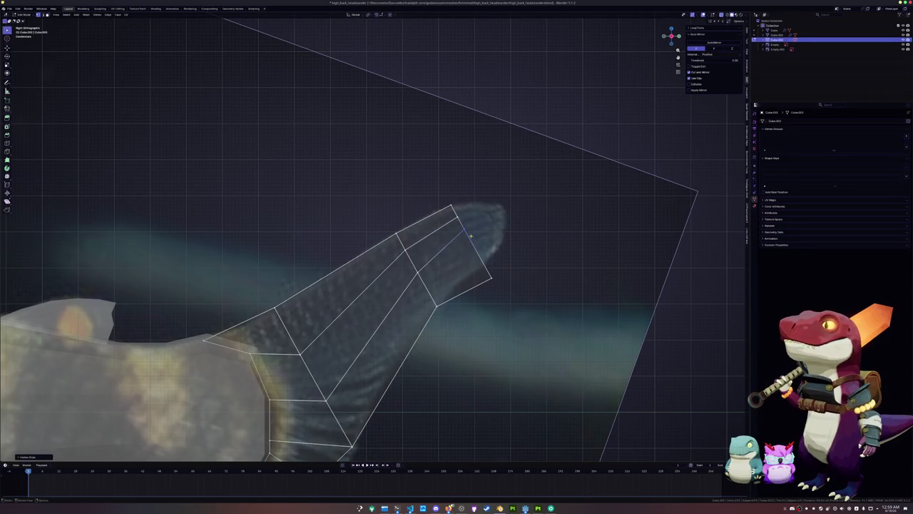
key(g)
key(g)
click(469, 245)
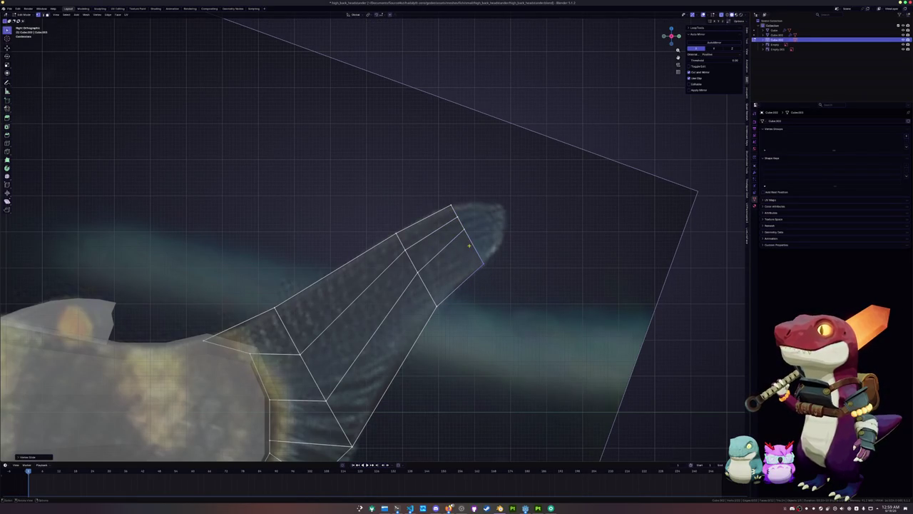
key(g)
key(g)
click(460, 223)
key(g)
key(g)
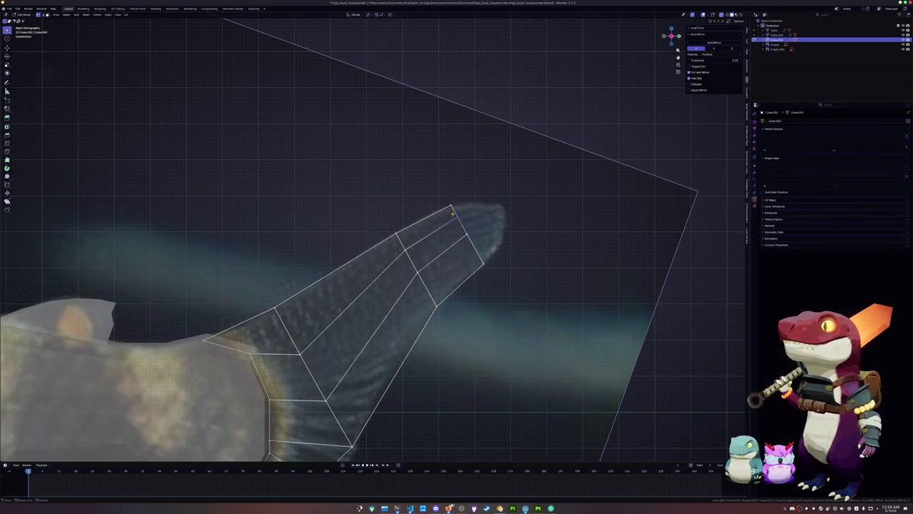
click(453, 214)
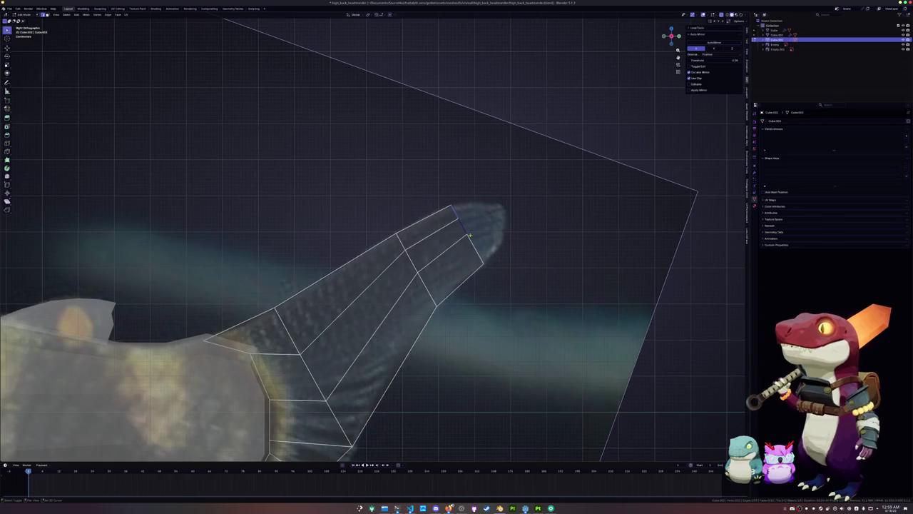
Step: Extrude one more row and merge the lower vertex into a single pointed tip
mouse_move(457, 257)
shift+middle_down()
mouse_move(411, 281)
mouse_move(418, 258)
shift+middle_up()
scroll(440, 256, up, 1)
key(e)
click(462, 238)
key(g)
click(464, 239)
drag(440, 273, 471, 302)
key(g)
key(g)
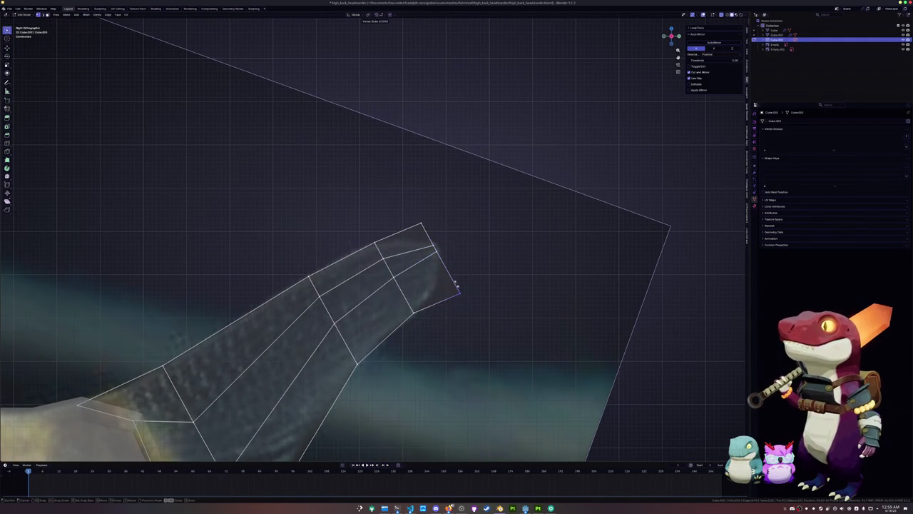
click(435, 247)
click(421, 224)
key(g)
key(g)
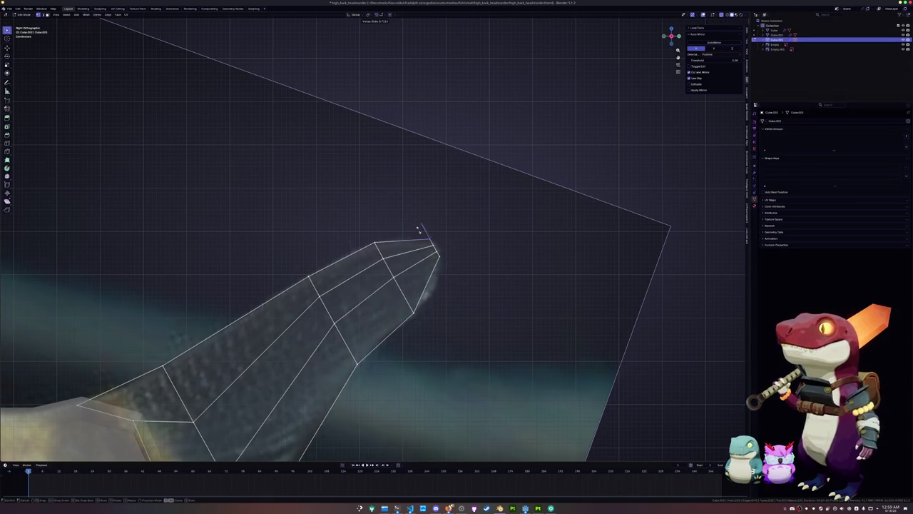
click(417, 230)
Step: Orbit around the fin to check the tapered upper lobe from new angles
key(g)
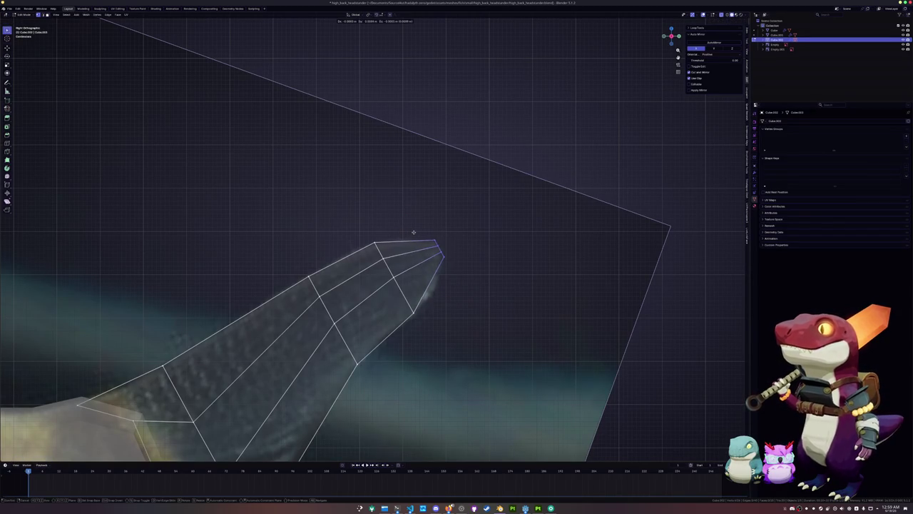
right_click(413, 231)
middle_drag(413, 231, 470, 235)
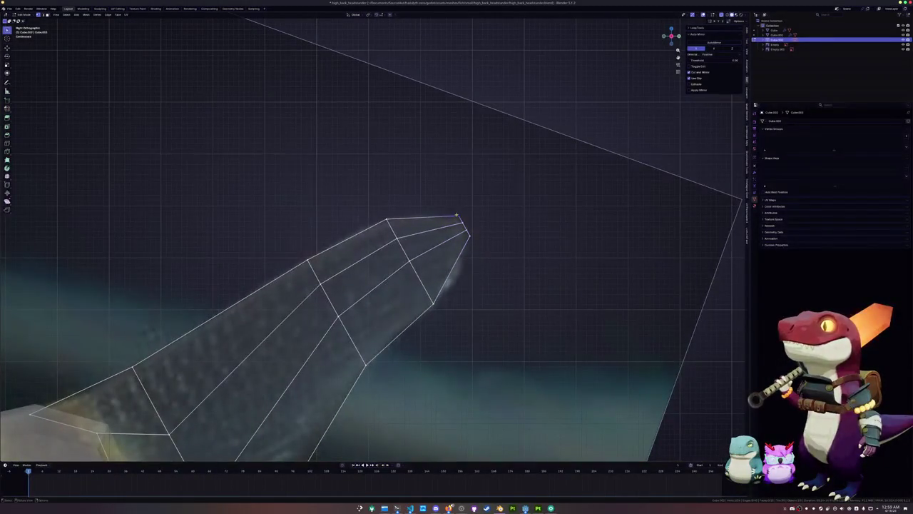
key(g)
key(g)
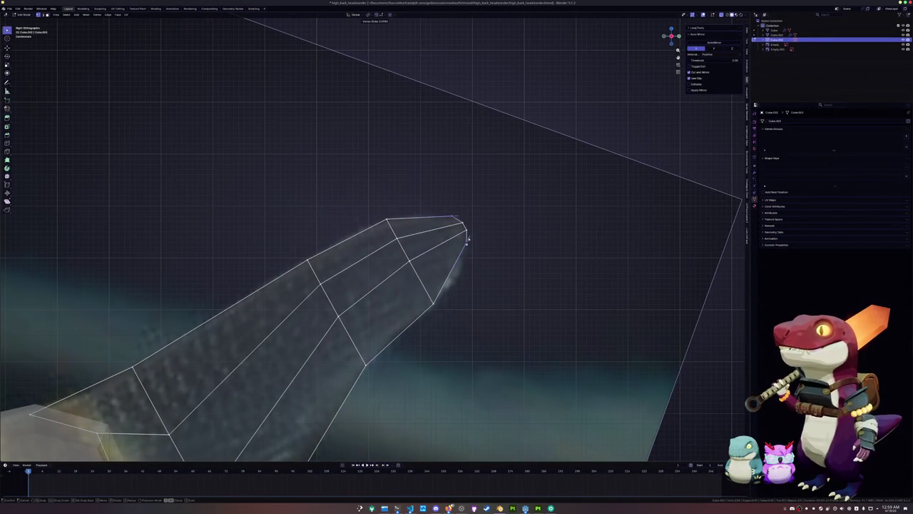
right_click(467, 240)
middle_drag(468, 239, 435, 231)
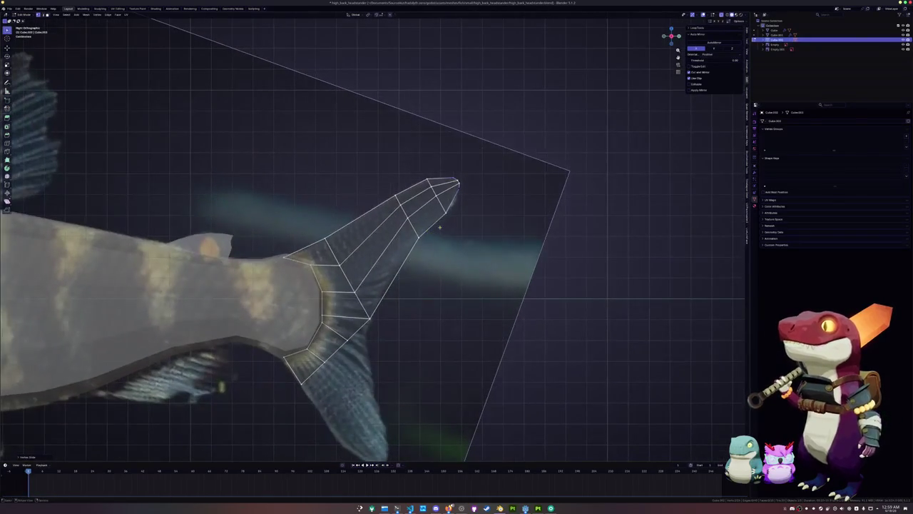
key(ctrl+r)
Step: Add a loop across the fin and extrude the lower lobe's edge outward in two rows
click(412, 203)
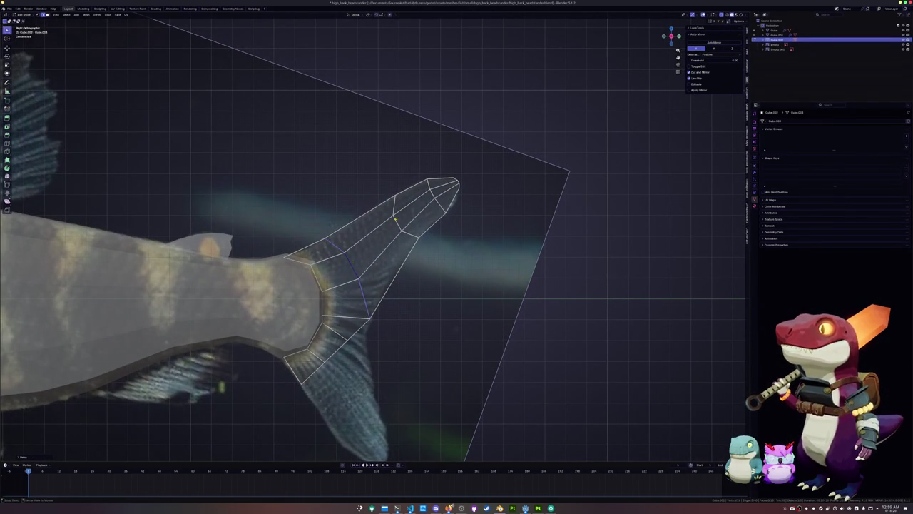
shift+middle_drag(386, 291, 368, 325)
key(e)
click(372, 285)
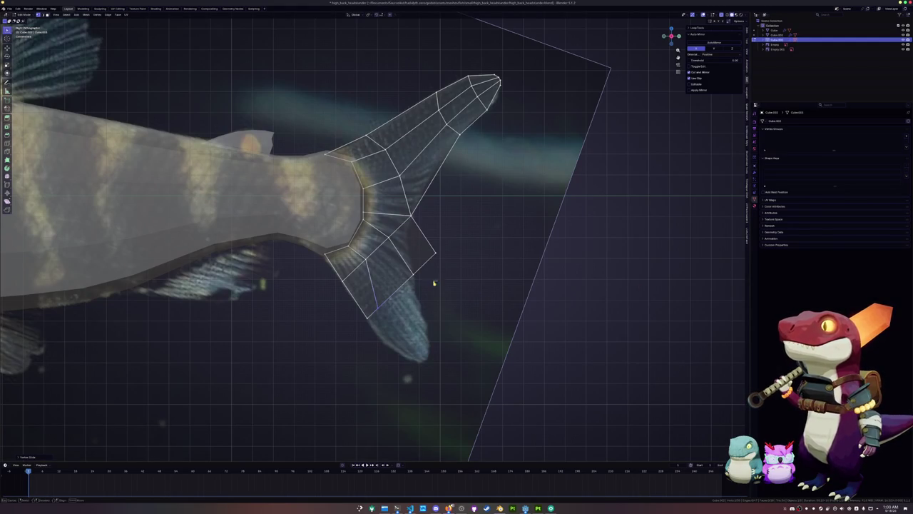
click(418, 291)
drag(423, 233, 405, 263)
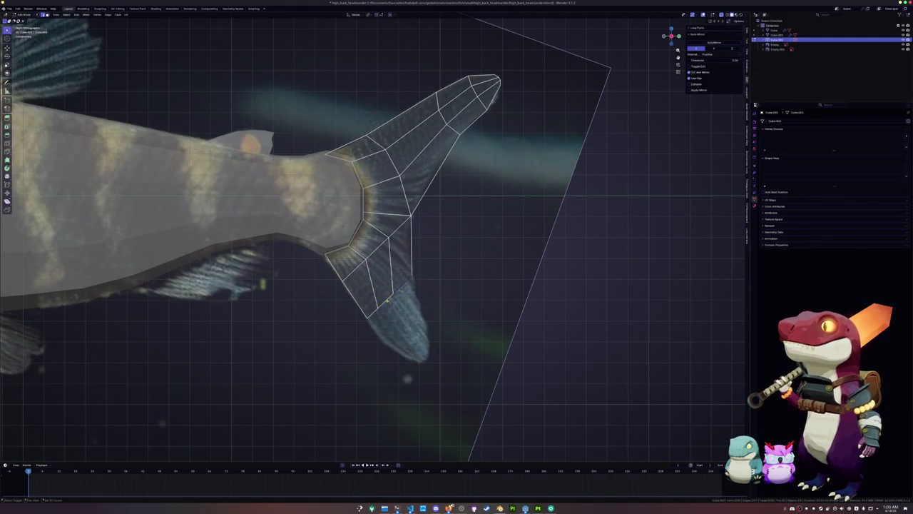
scroll(373, 312, up, 2)
scroll(373, 313, up, 1)
key(e)
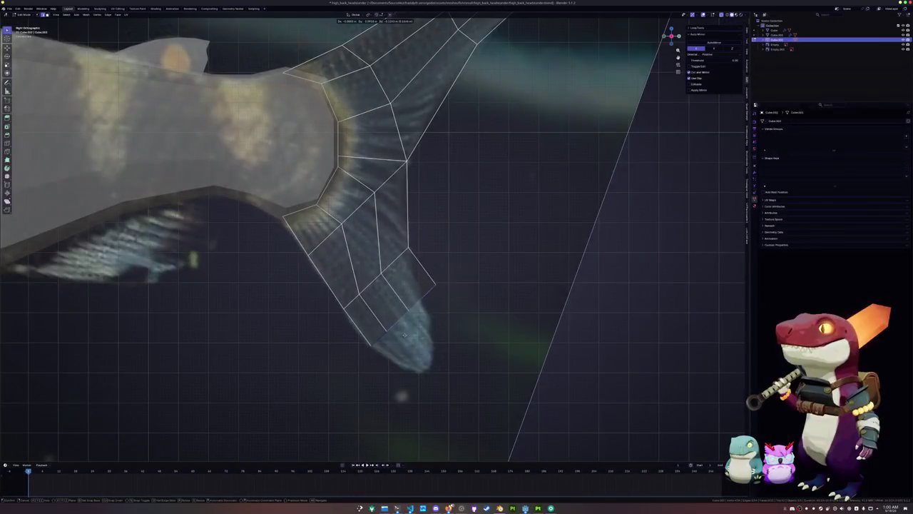
click(408, 343)
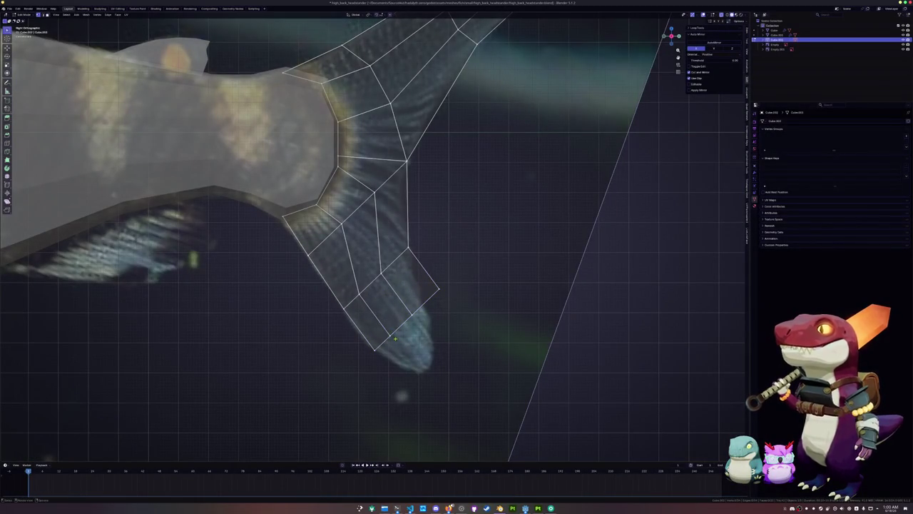
Step: Extrude the lower lobe's tip edge into a final row tapering to a pointed tip
click(391, 299)
click(421, 305)
shift+middle_drag(405, 325, 406, 284)
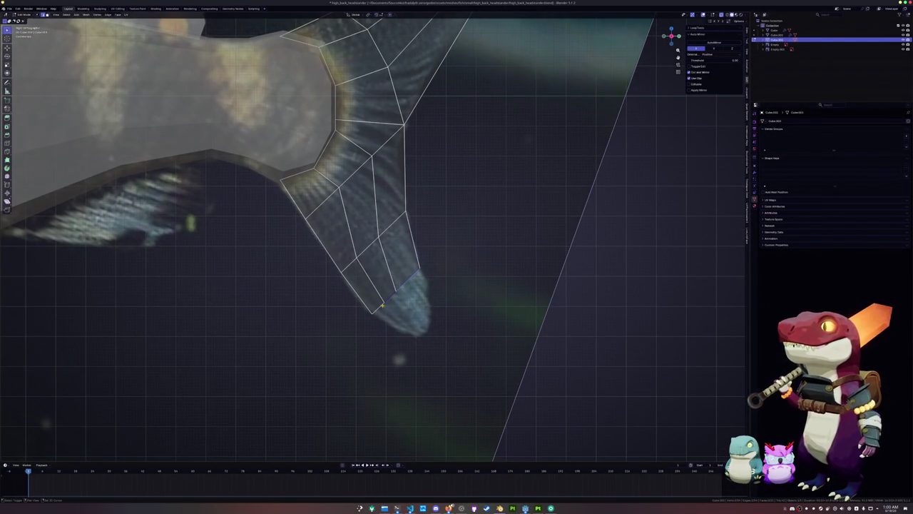
key(e)
key(g)
click(445, 327)
scroll(442, 369, up, 2)
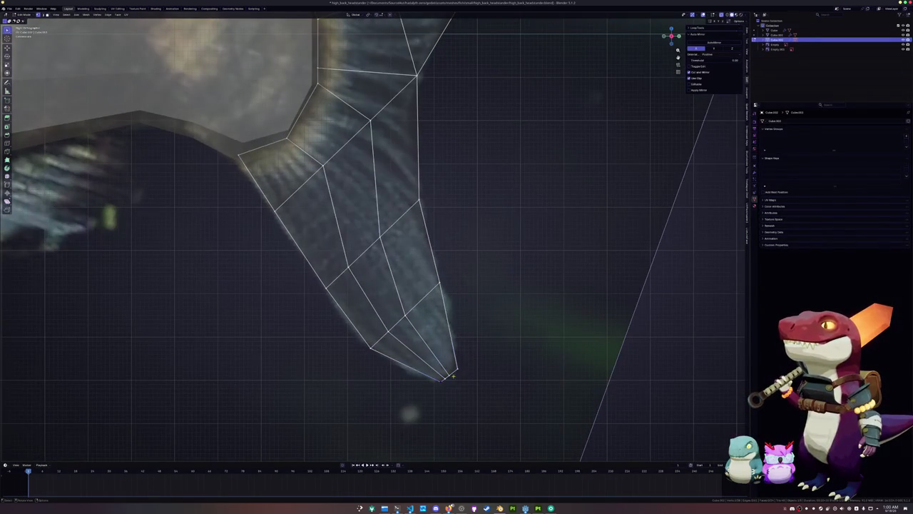
key(g)
click(457, 362)
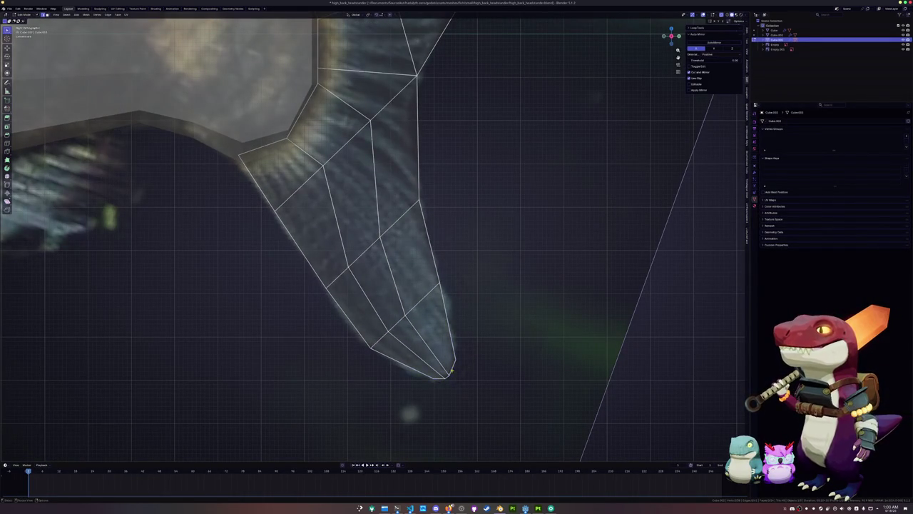
Step: Start another loop cut along the fin and frame the whole tail fin in view
key(ctrl+r)
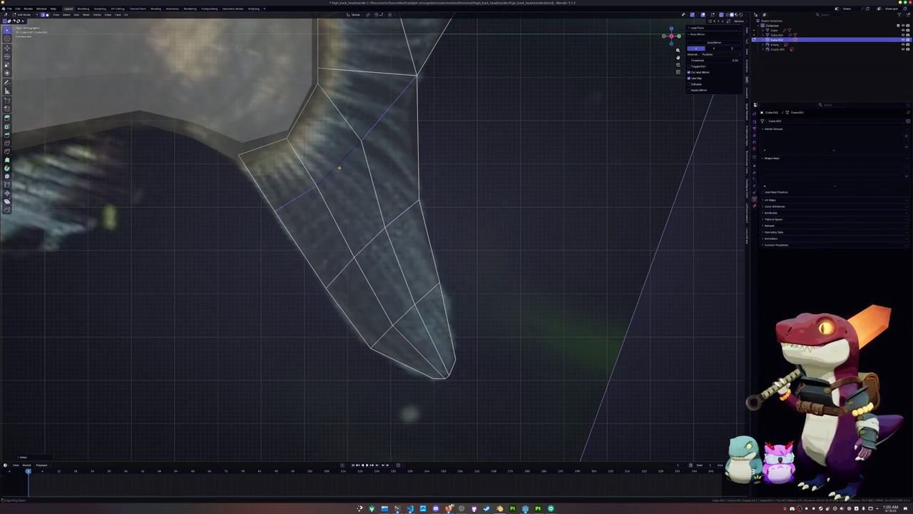
scroll(371, 236, down, 2)
shift+middle_drag(371, 235, 388, 264)
shift+middle_drag(352, 202, 384, 253)
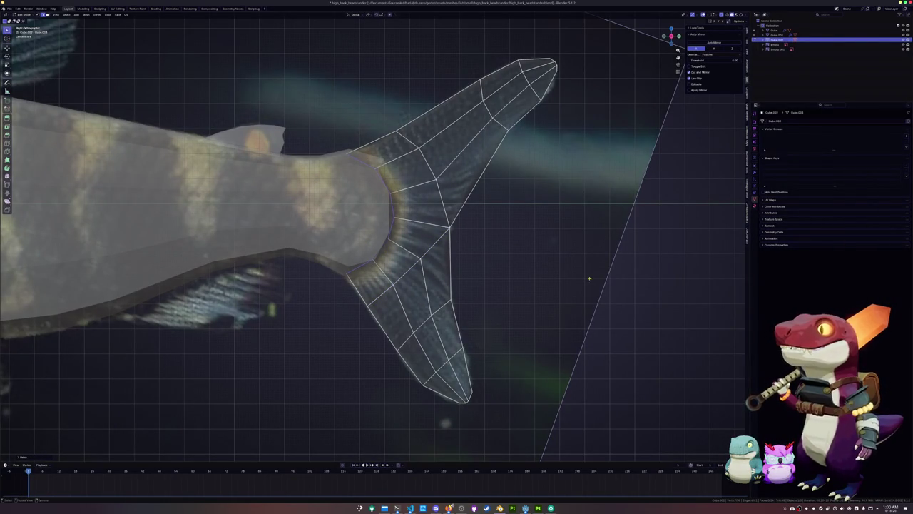
Step: Separate the selected belly edges from the fish body into their own object
scroll(607, 275, down, 1)
key(Tab)
shift+middle_drag(394, 284, 559, 338)
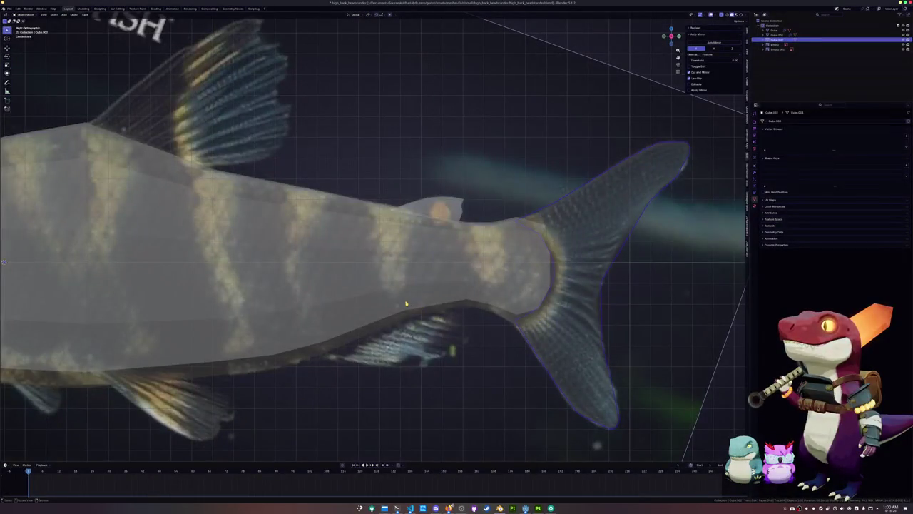
click(385, 334)
key(Tab)
shift+middle_drag(385, 285, 399, 242)
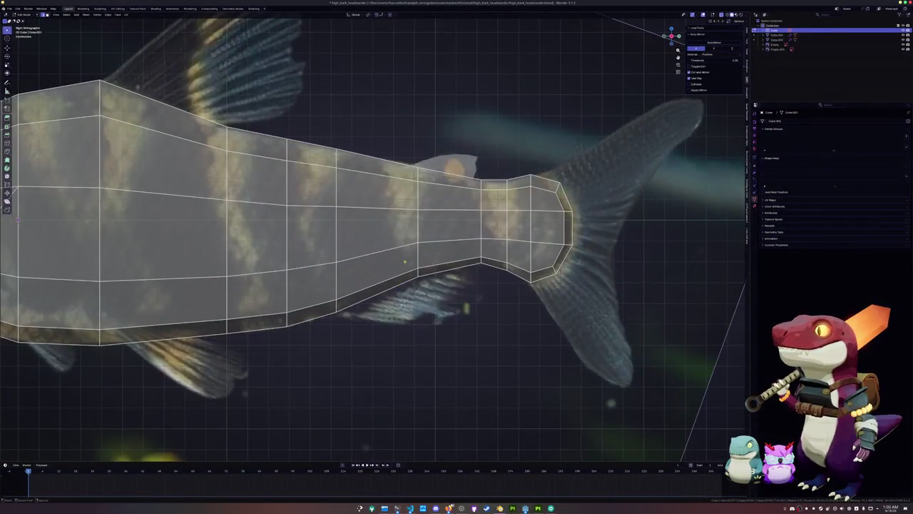
right_click(428, 324)
click(442, 328)
Step: Lift the separated edge slightly along Z and extrude it down into a fin face
key(Tab)
click(403, 287)
key(Tab)
key(g)
key(z)
click(462, 251)
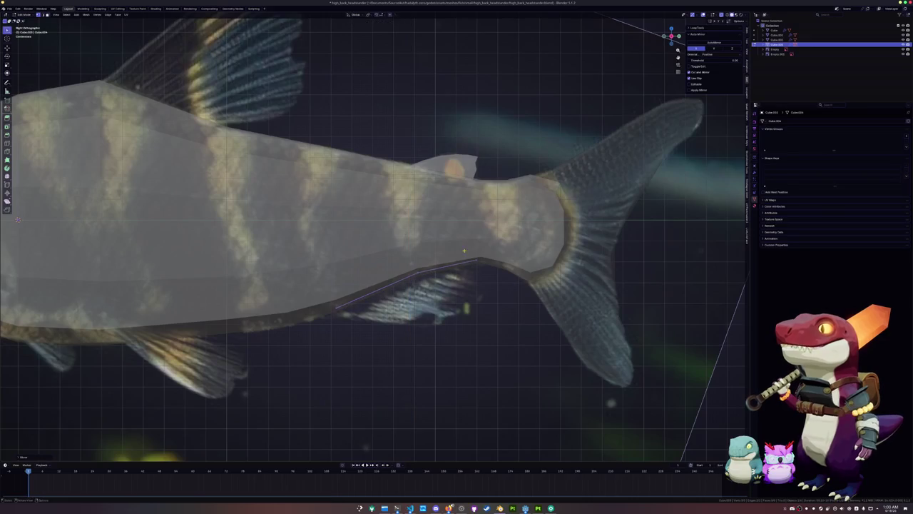
key(e)
click(480, 280)
Step: Vertex-slide the fin's corners along their edges to follow the reference anal fin
key(shift+v)
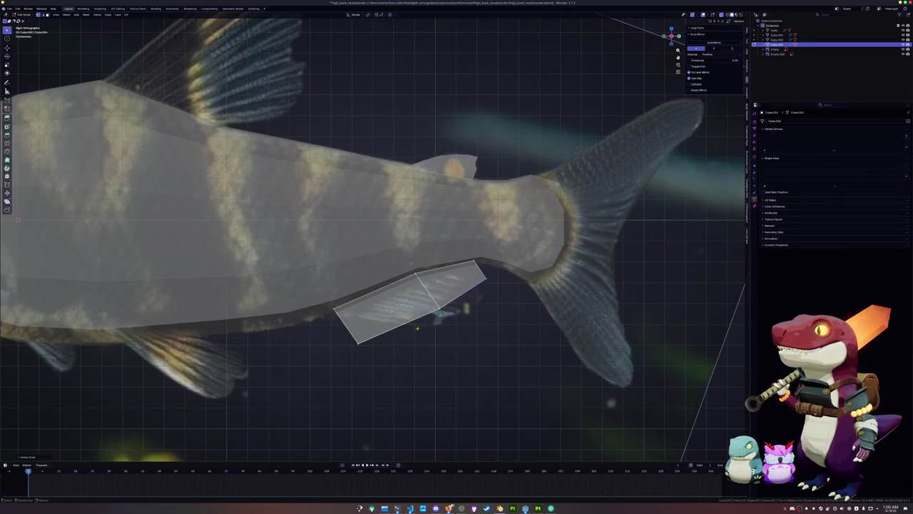
click(379, 313)
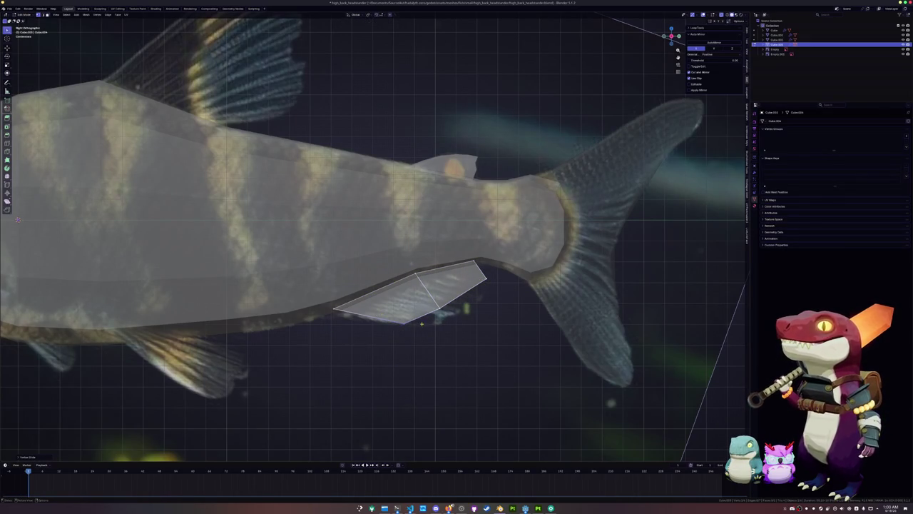
scroll(426, 328, up, 1)
key(shift+v)
click(350, 326)
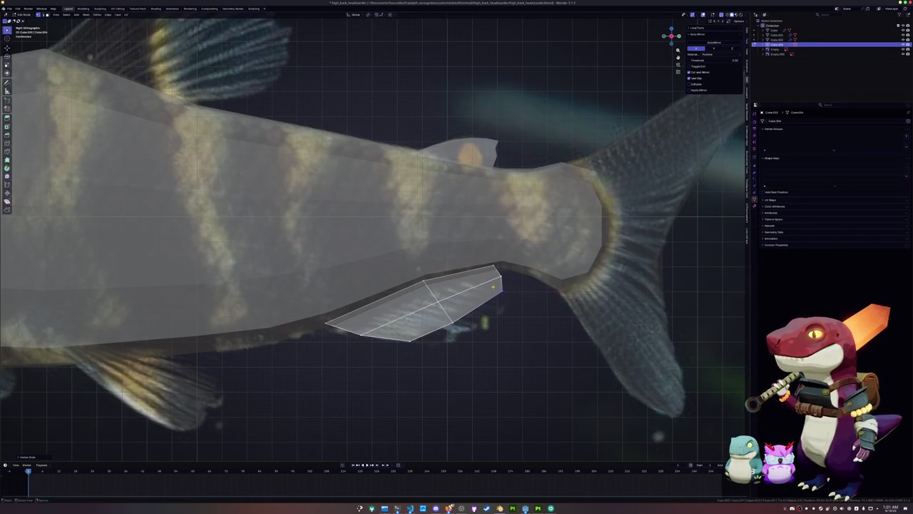
middle_drag(401, 132, 490, 244)
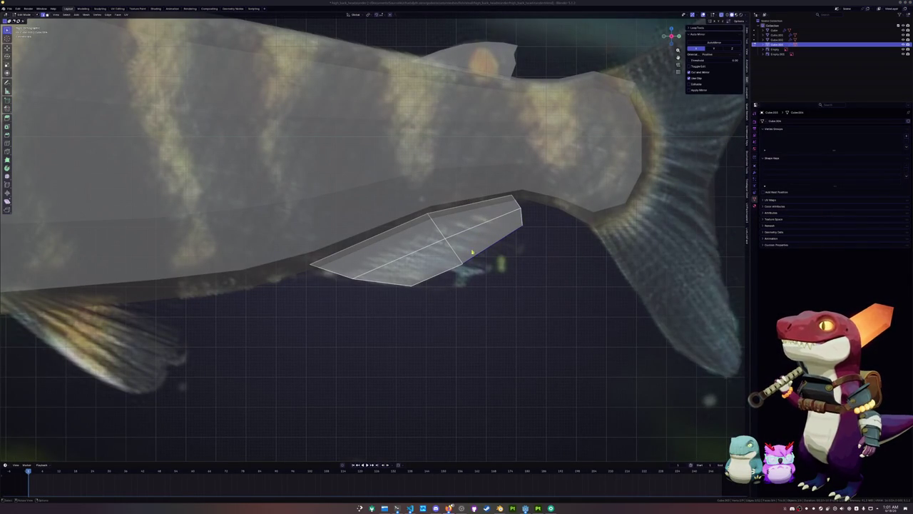
click(478, 253)
key(e)
click(568, 266)
key(ctrl+z)
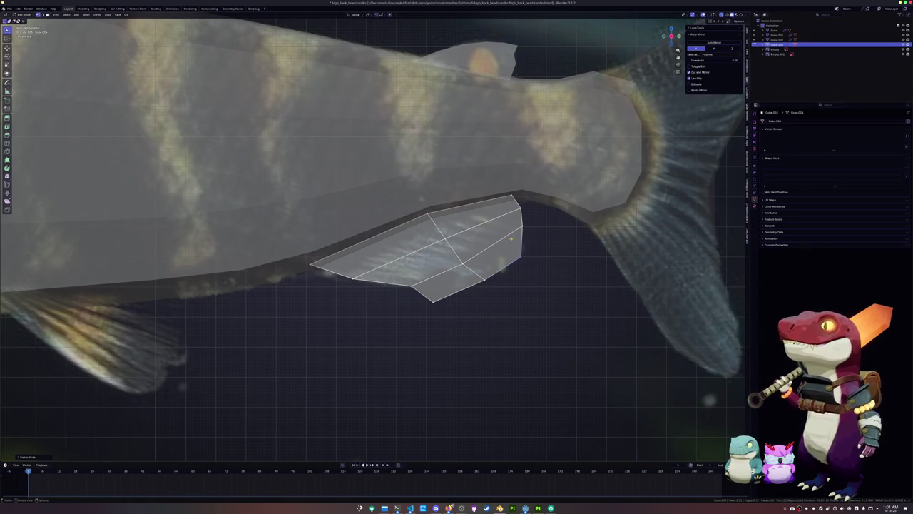
Step: Refine the inner fin vertices with vertex slides along their edges
click(500, 270)
key(g)
key(g)
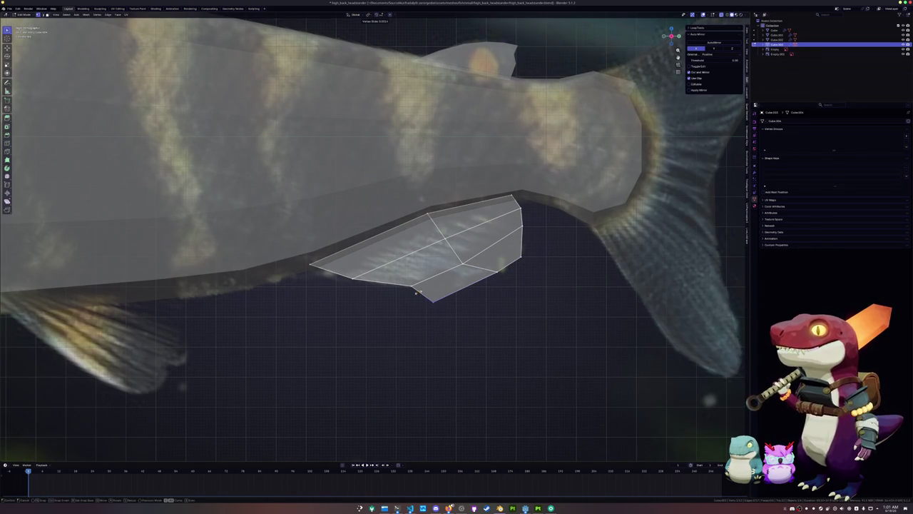
click(458, 281)
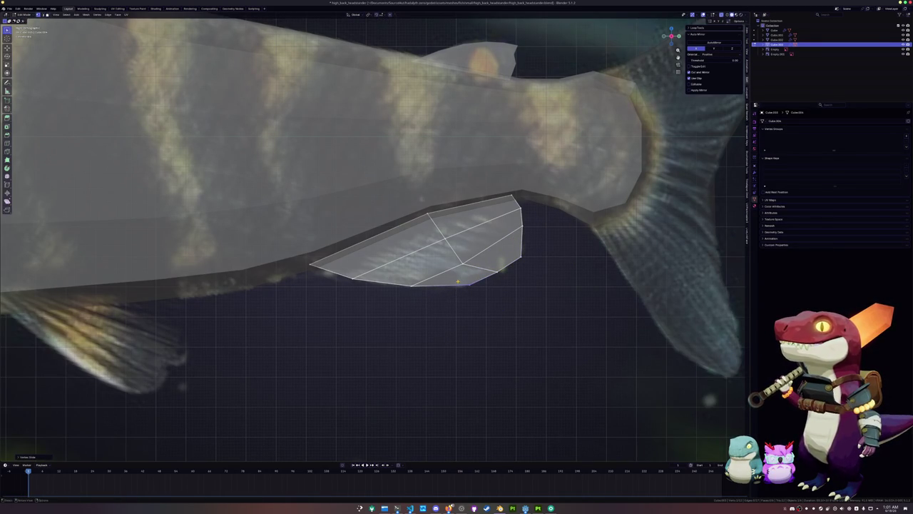
key(ctrl+z)
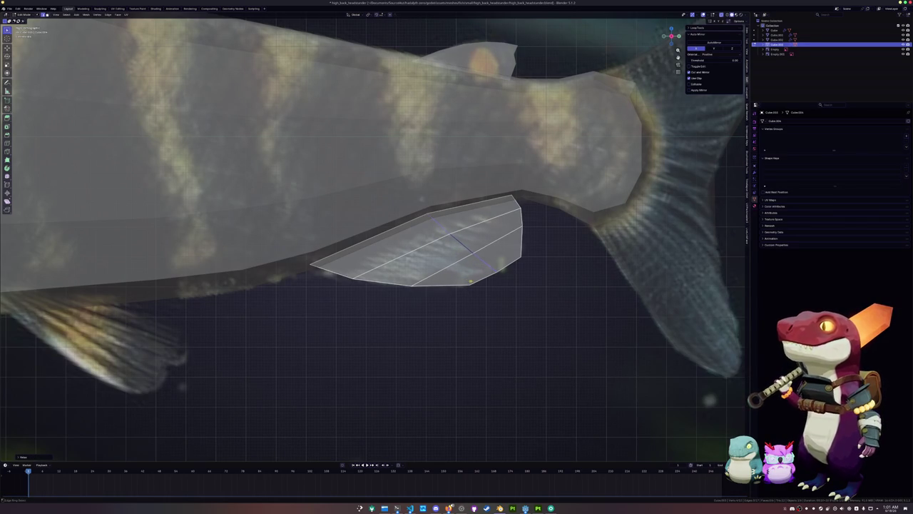
key(g)
key(g)
click(503, 266)
key(g)
key(g)
click(504, 276)
scroll(504, 276, down, 5)
Step: Select the main fish body in side view and enter its edit mode
key(Tab)
scroll(357, 264, down, 3)
click(347, 249)
key(KP_3)
key(Tab)
right_click(438, 193)
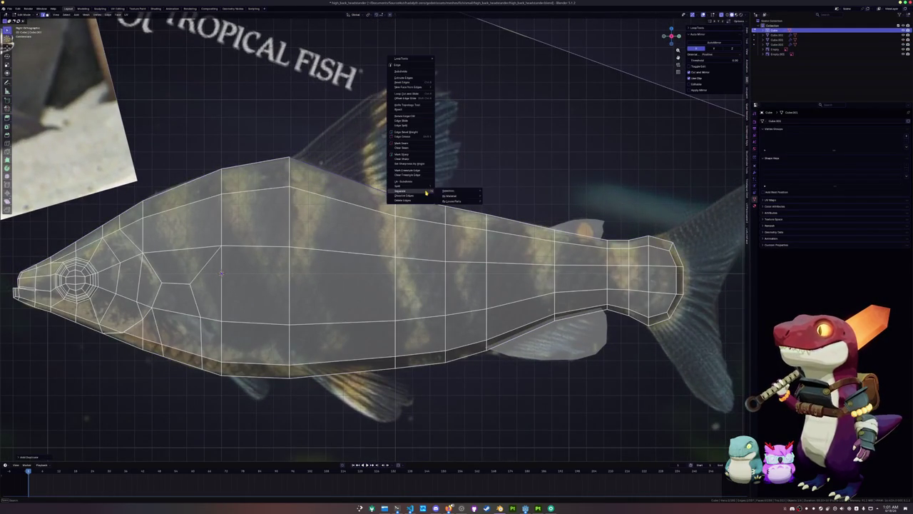
Step: Separate the back edges into a new object and extrude the first dorsal fin face upward
click(457, 194)
key(Tab)
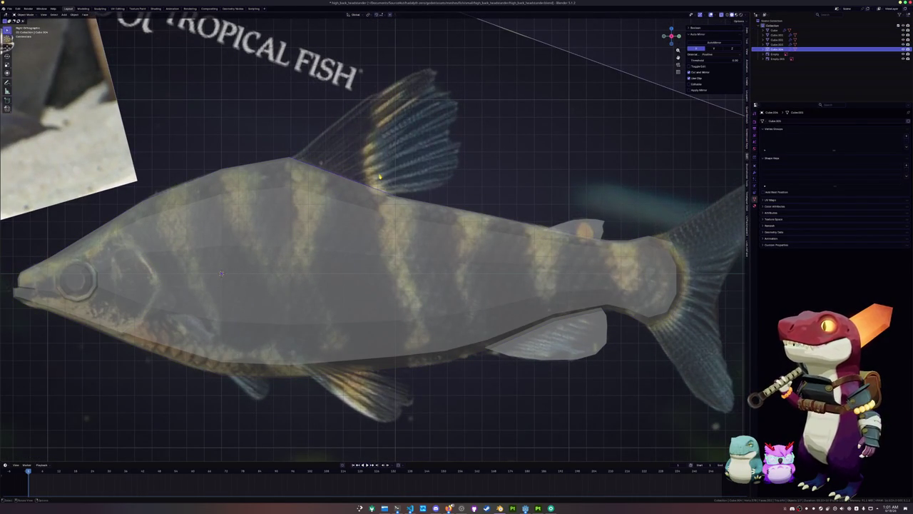
key(Tab)
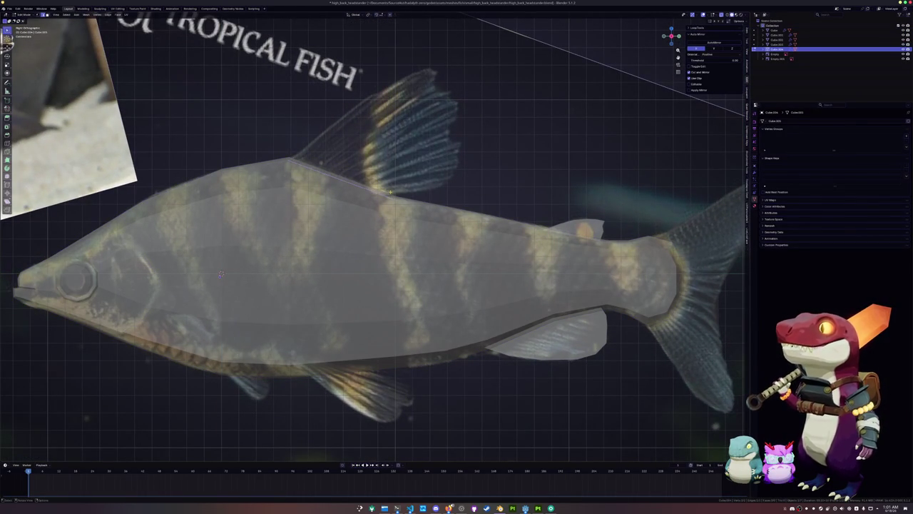
key(e)
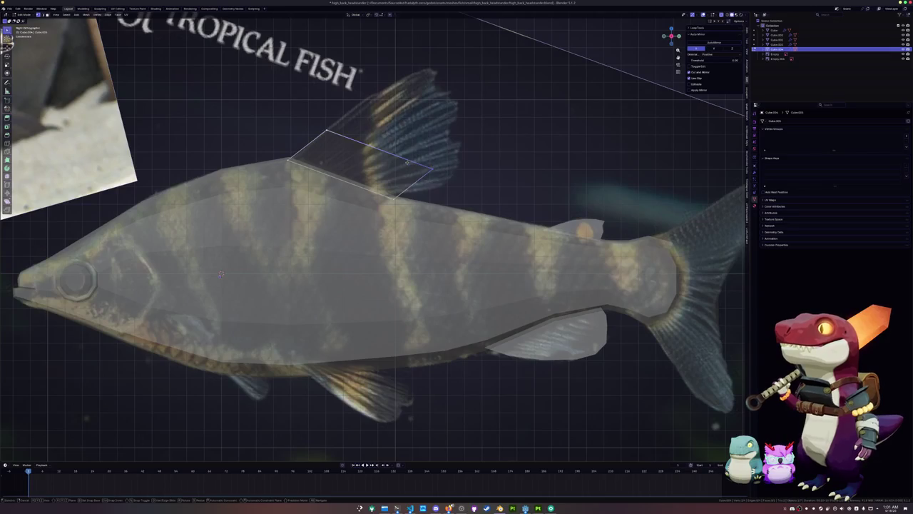
click(374, 186)
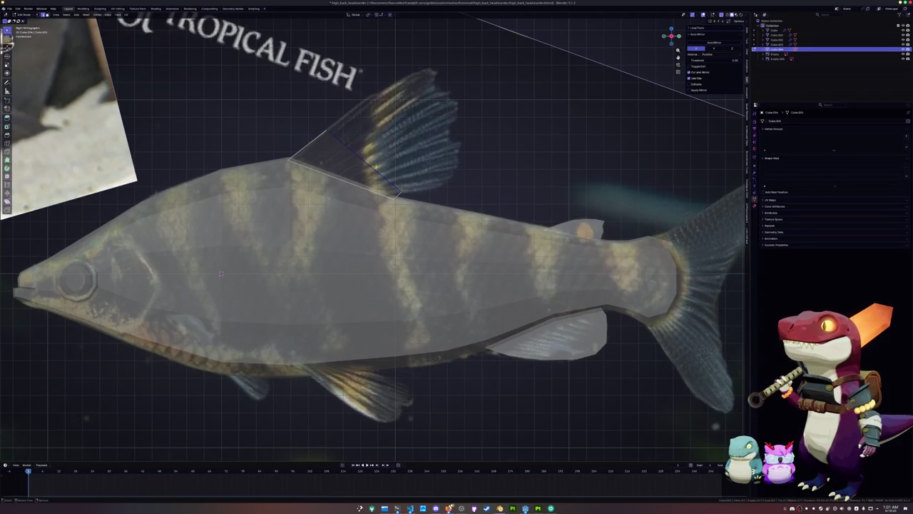
Step: Extrude two more dorsal fin faces upward over the reference fin's rays
shift+middle_drag(374, 184, 313, 236)
key(e)
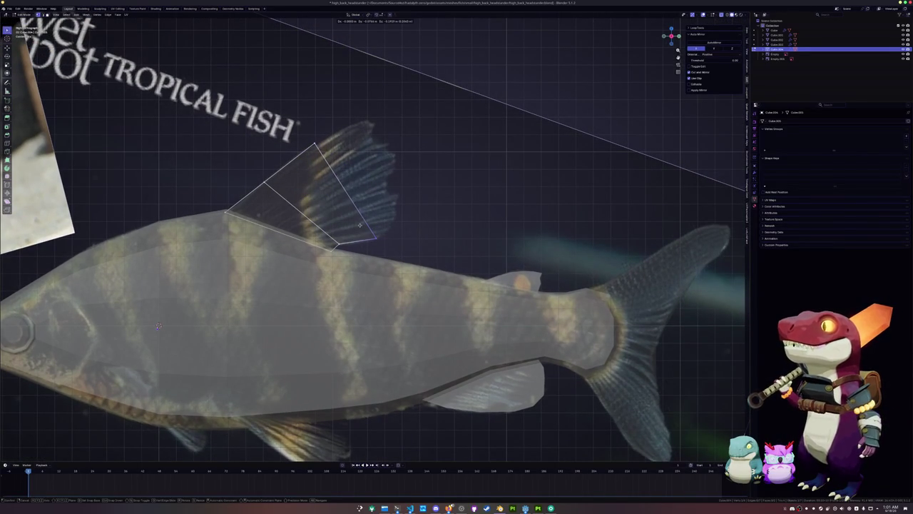
click(321, 142)
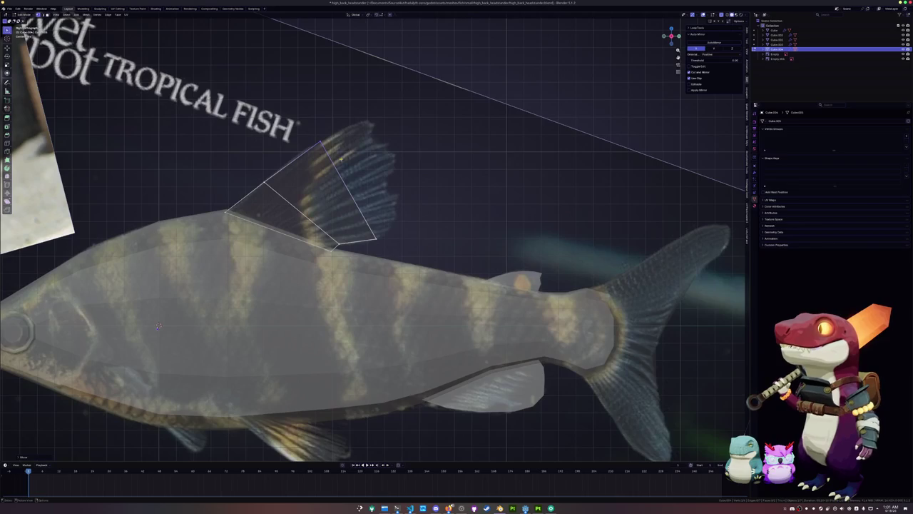
scroll(345, 189, up, 1)
scroll(395, 219, up, 1)
key(e)
click(430, 258)
Step: Move and vertex-slide the fin's tip and top vertices onto the reference dorsal fin
key(g)
click(395, 275)
drag(396, 192, 350, 126)
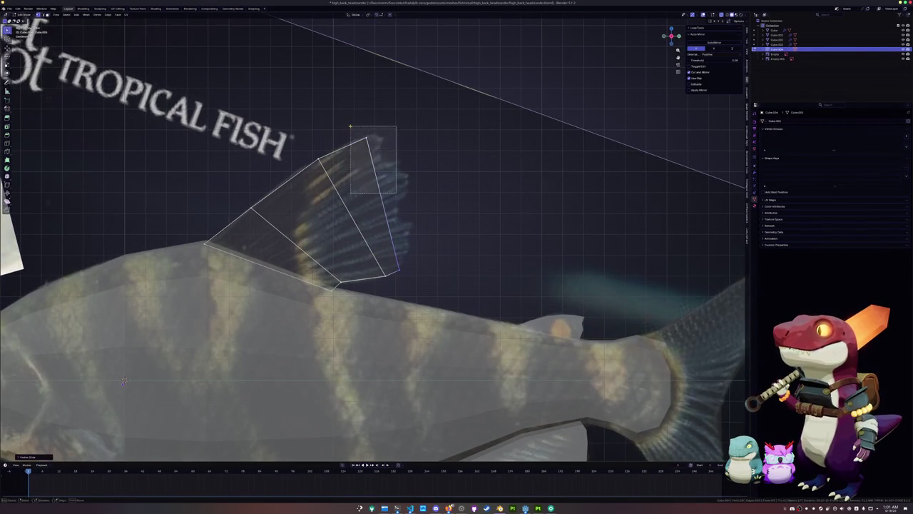
key(g)
click(309, 137)
click(363, 132)
key(shift+v)
click(351, 129)
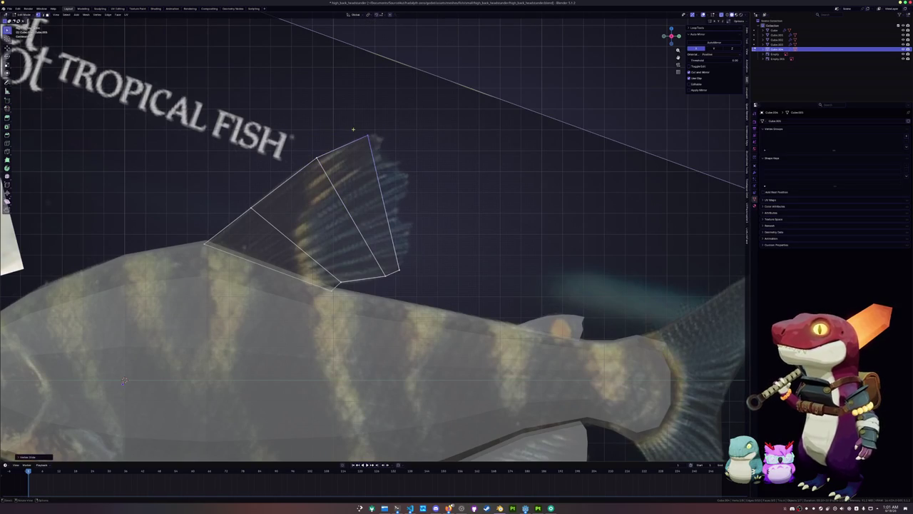
middle_drag(391, 177, 391, 178)
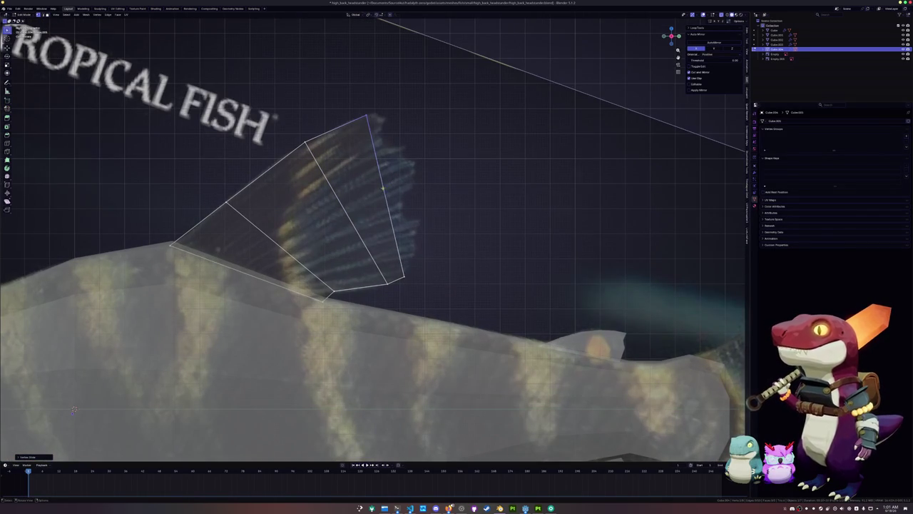
Step: Add loop cuts across the dorsal fin and move the top loop outward
key(ctrl+r)
click(380, 175)
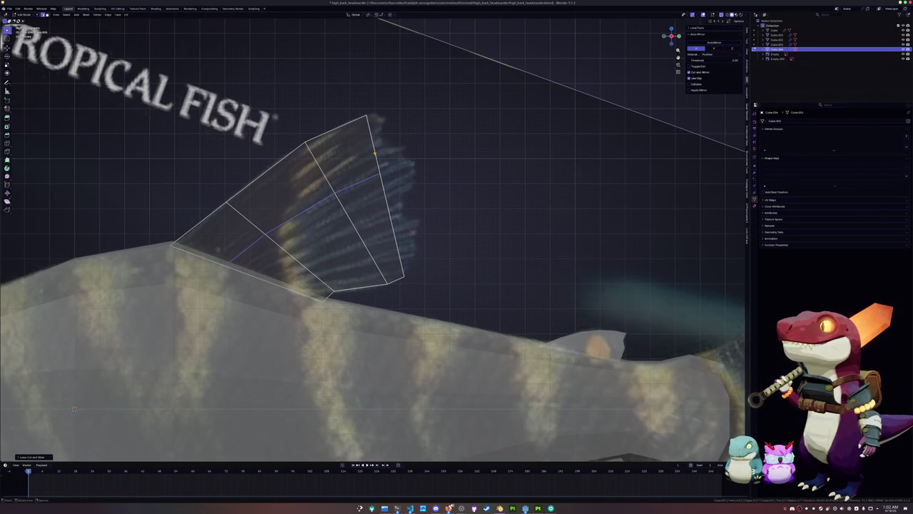
click(383, 185)
scroll(380, 191, up, 3)
click(378, 187)
alt+click(350, 167)
key(g)
click(398, 166)
Step: Move the dorsal fin's top and right-edge vertices onto the reference fin outline
key(g)
key(g)
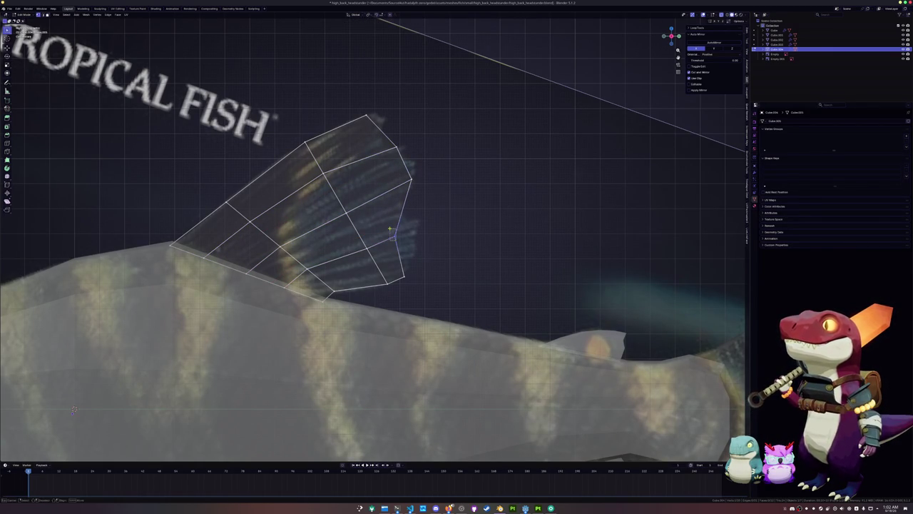
key(g)
click(409, 223)
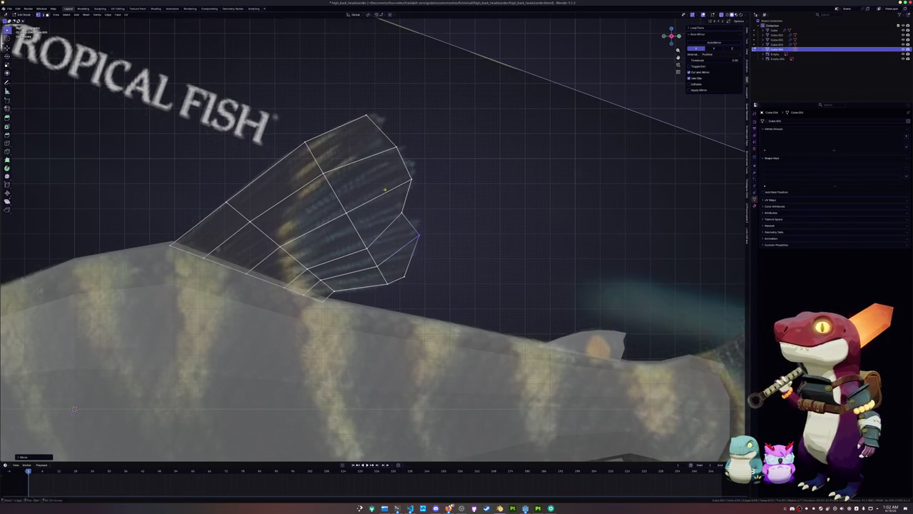
shift+scroll(385, 187, up, 3)
drag(378, 179, 349, 155)
key(g)
click(384, 196)
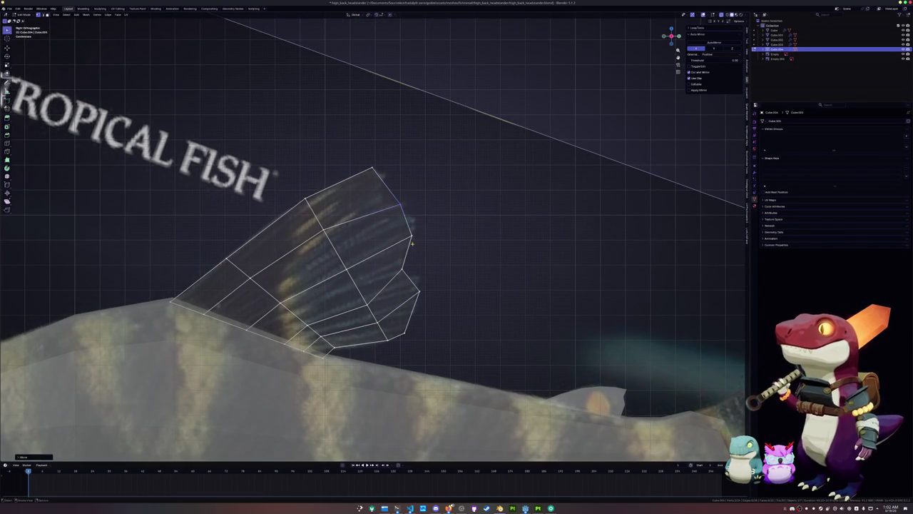
click(413, 237)
click(418, 290)
key(g)
click(418, 282)
click(382, 293)
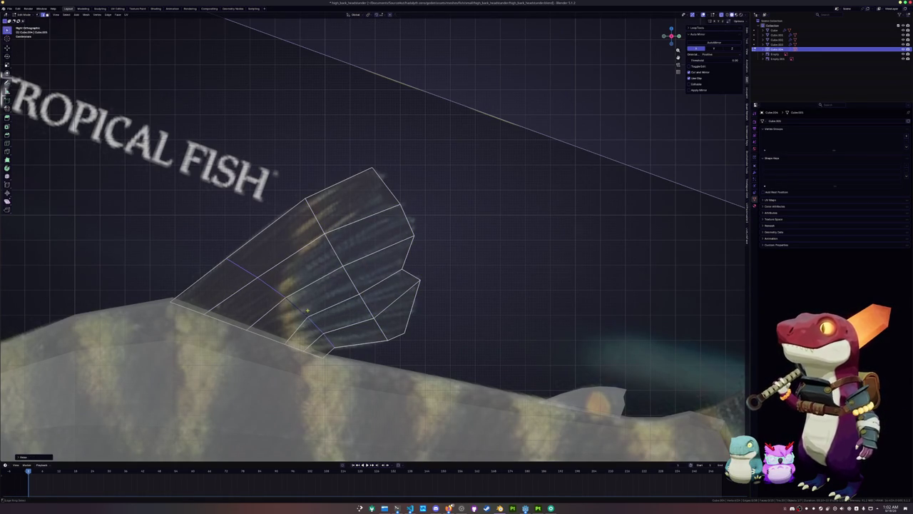
Step: Split a belly edge off the fish body into its own object
key(Tab)
scroll(299, 314, down, 4)
scroll(322, 286, up, 1)
click(322, 286)
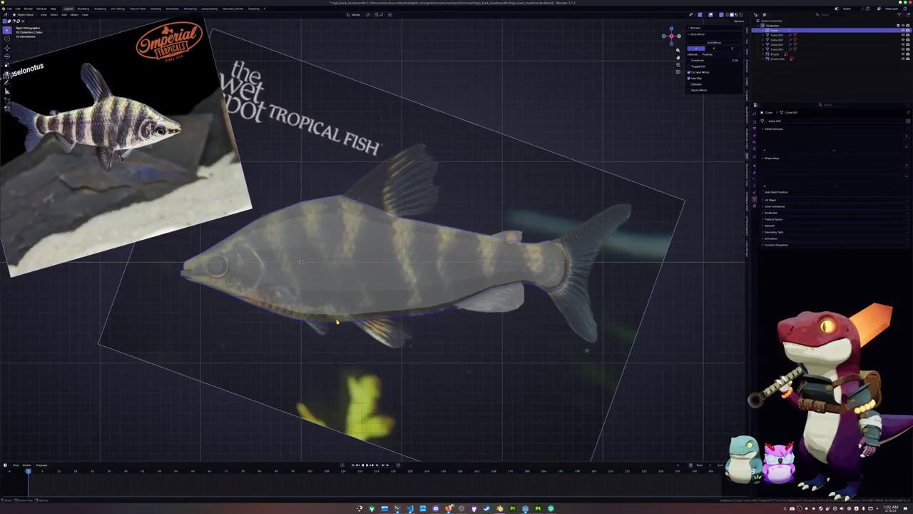
scroll(338, 324, up, 2)
key(Tab)
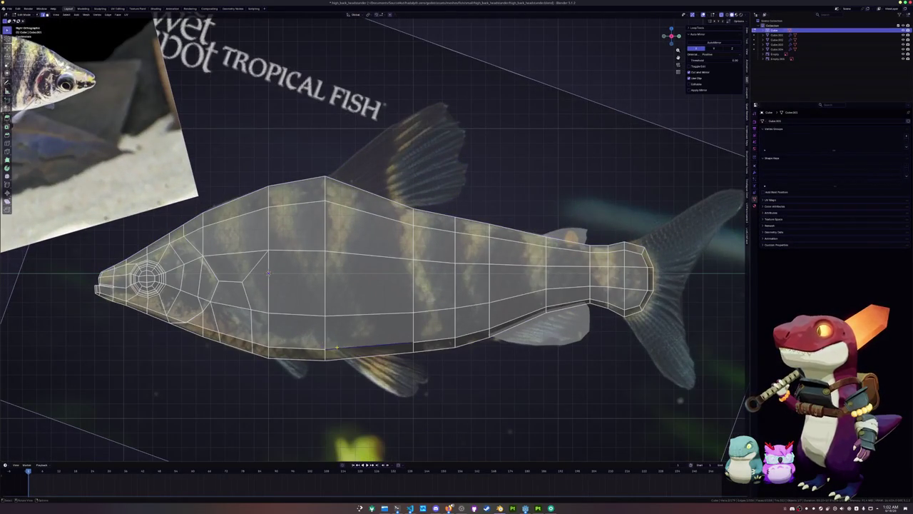
scroll(337, 343, down, 4)
scroll(340, 328, up, 2)
scroll(342, 318, up, 2)
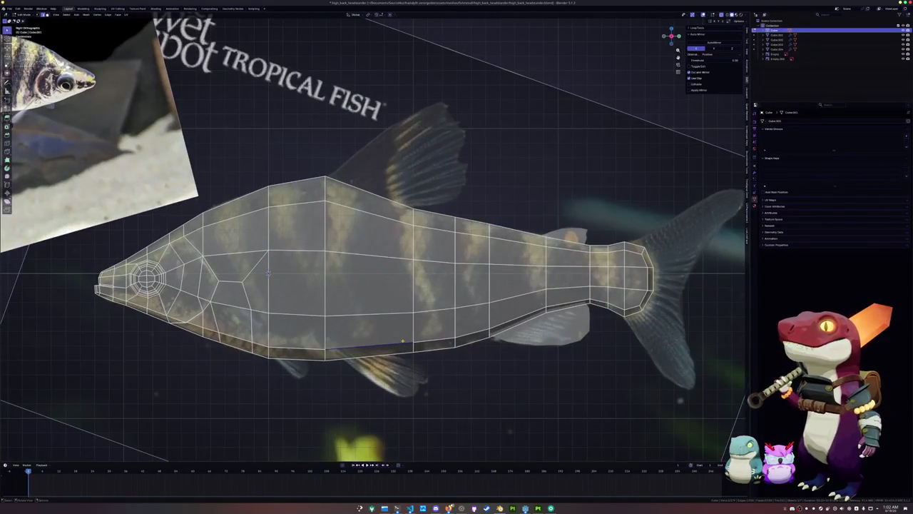
right_click(391, 326)
click(414, 325)
key(Tab)
Step: Extrude the separated edge into the first pelvic fin face and position its vertex
click(390, 347)
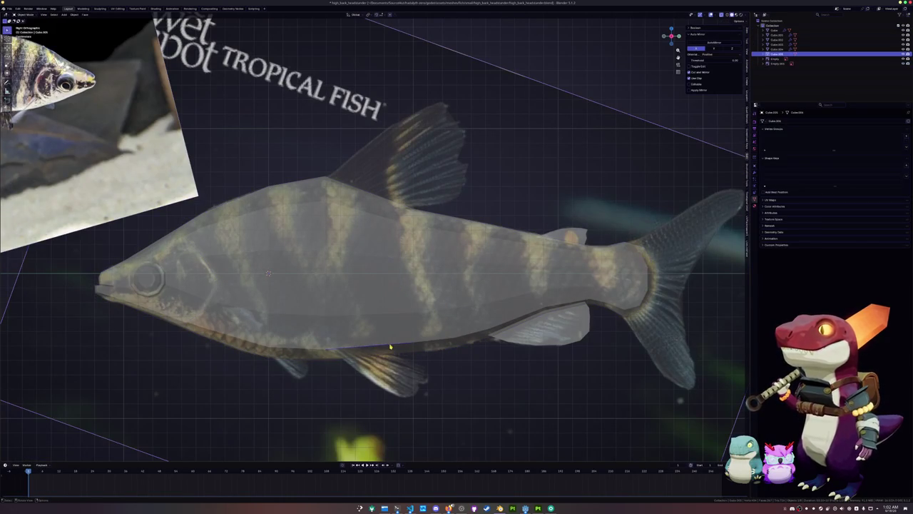
key(Tab)
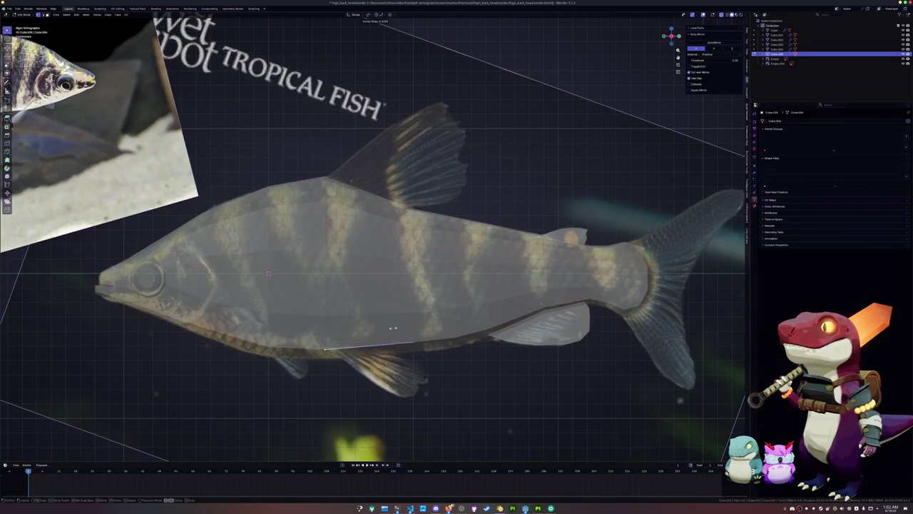
scroll(392, 327, down, 2)
key(e)
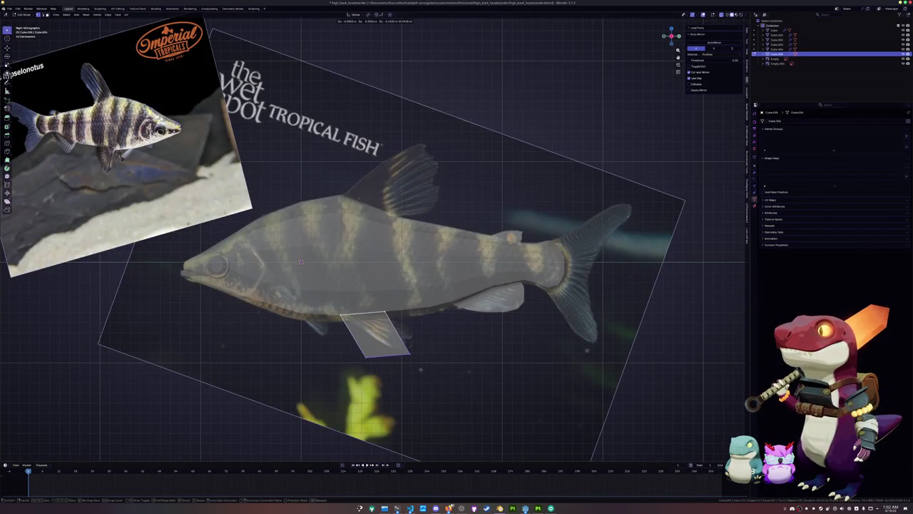
click(420, 370)
key(shift+v)
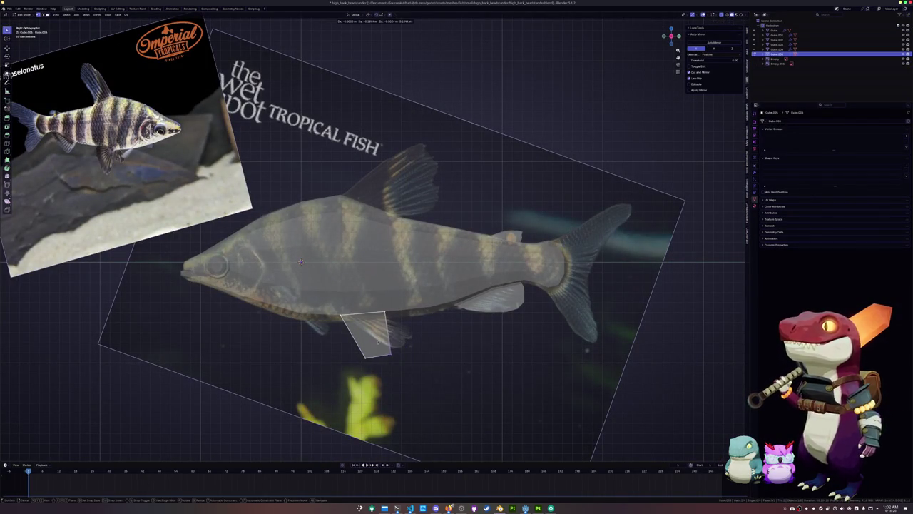
click(373, 345)
key(g)
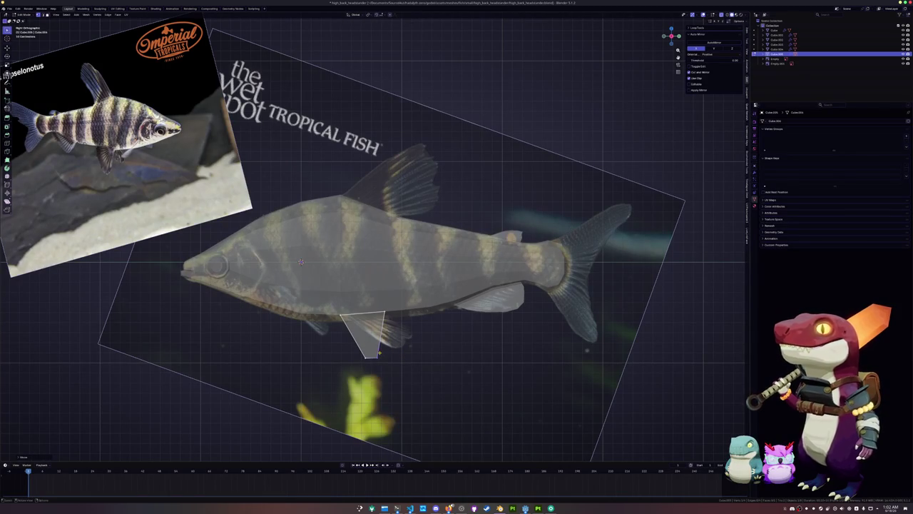
click(374, 345)
Step: Slide and move the pelvic fin's top and lower vertices over the reference fin
click(385, 313)
key(shift+v)
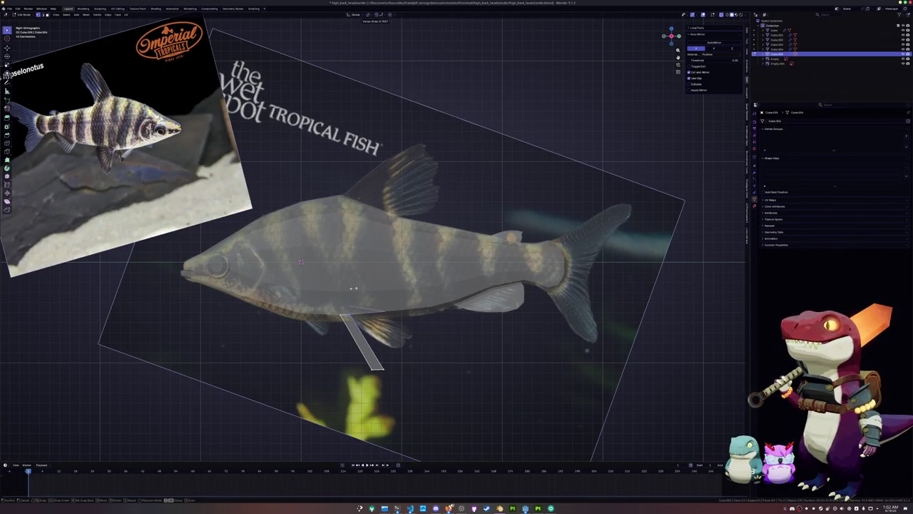
click(401, 383)
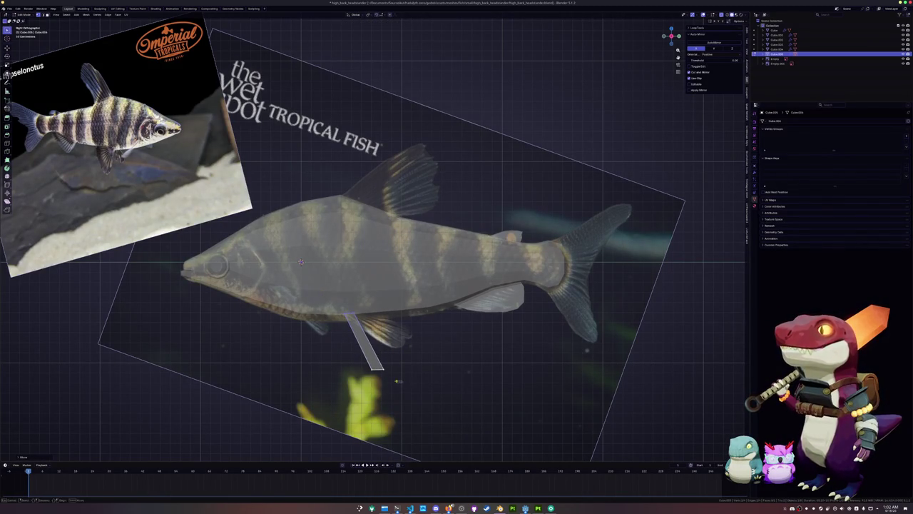
key(g)
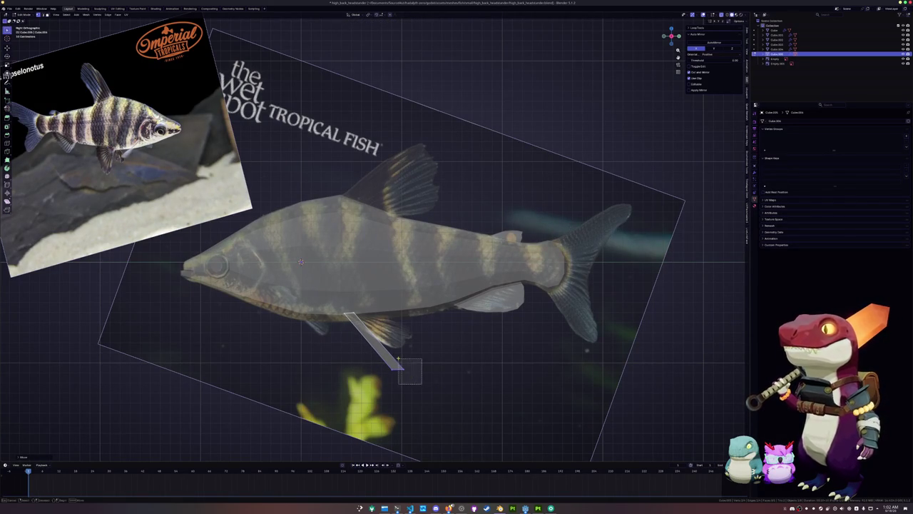
click(411, 315)
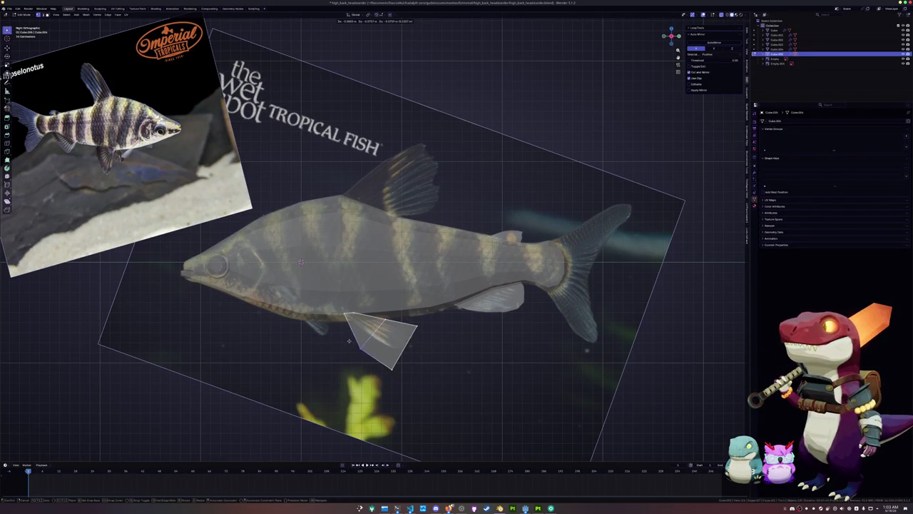
scroll(427, 354, up, 1)
key(g)
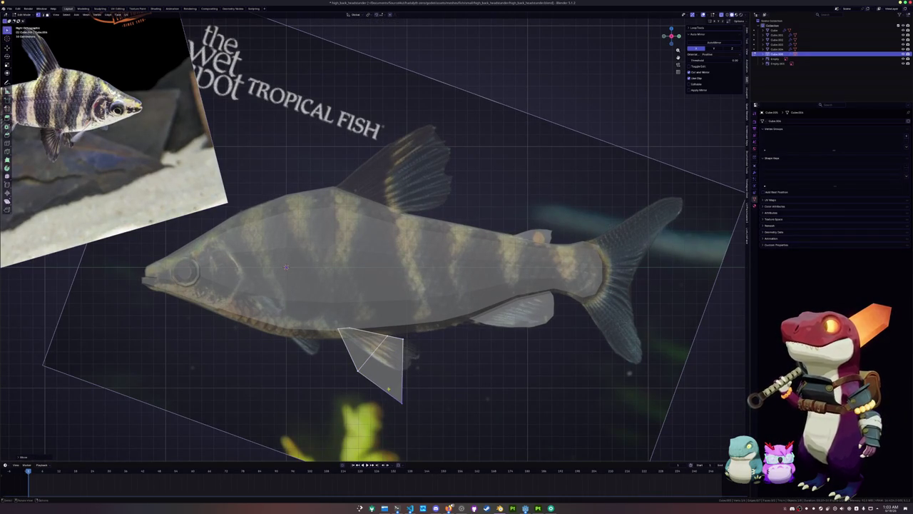
click(397, 326)
Step: Add an edge loop across the pelvic fin and adjust its position
key(ctrl+r)
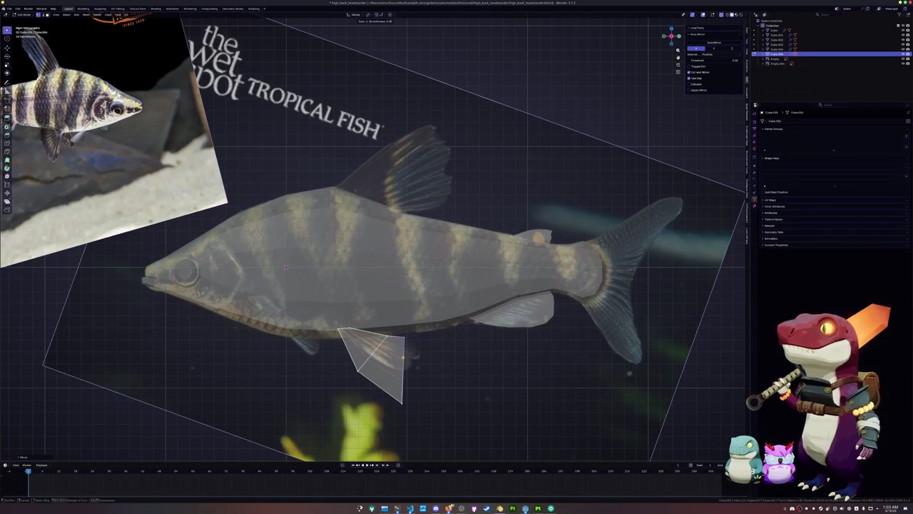
click(413, 379)
key(g)
click(400, 348)
shift+middle_drag(374, 363, 397, 337)
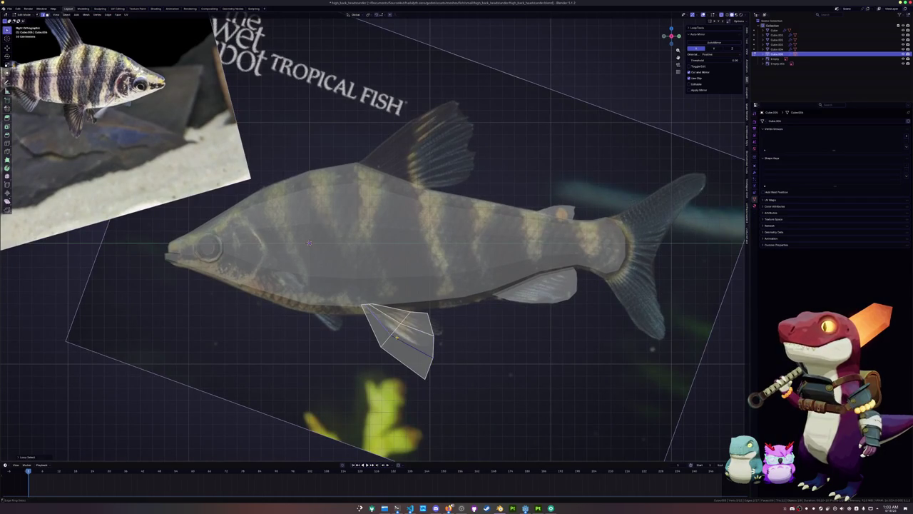
click(404, 326)
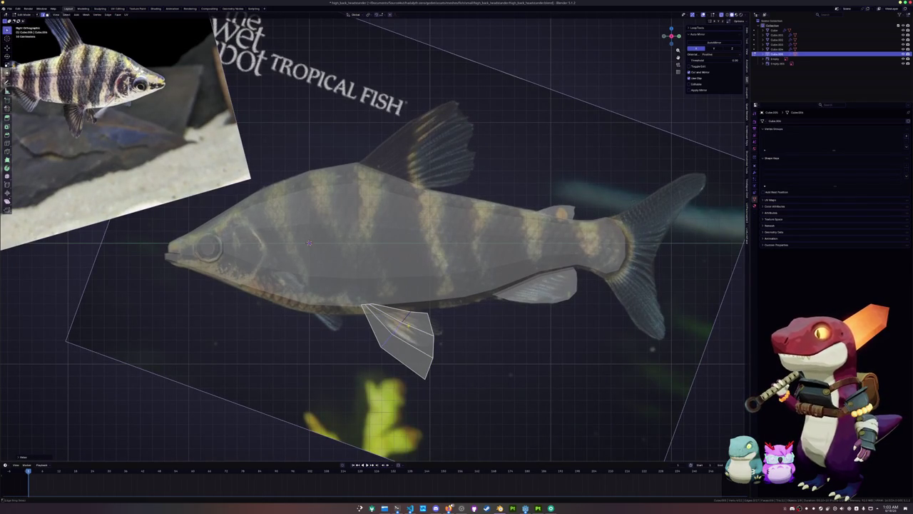
scroll(399, 321, up, 2)
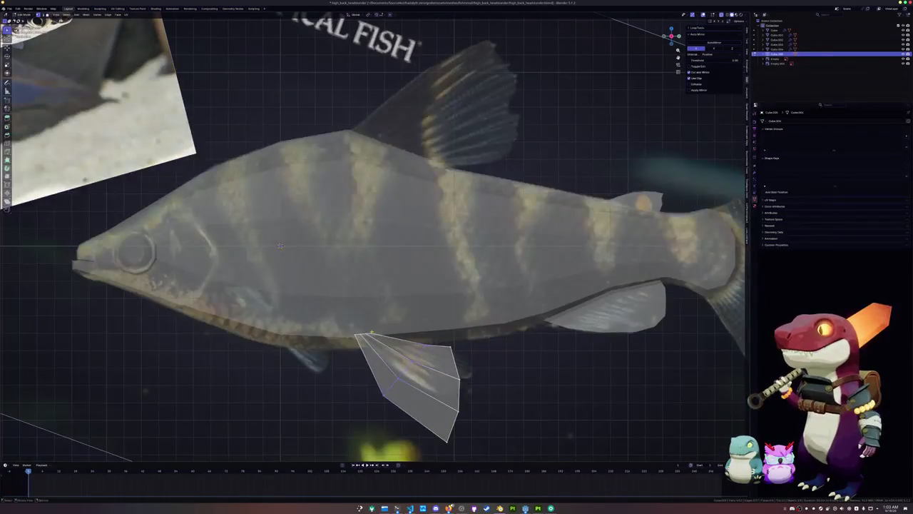
scroll(355, 336, up, 2)
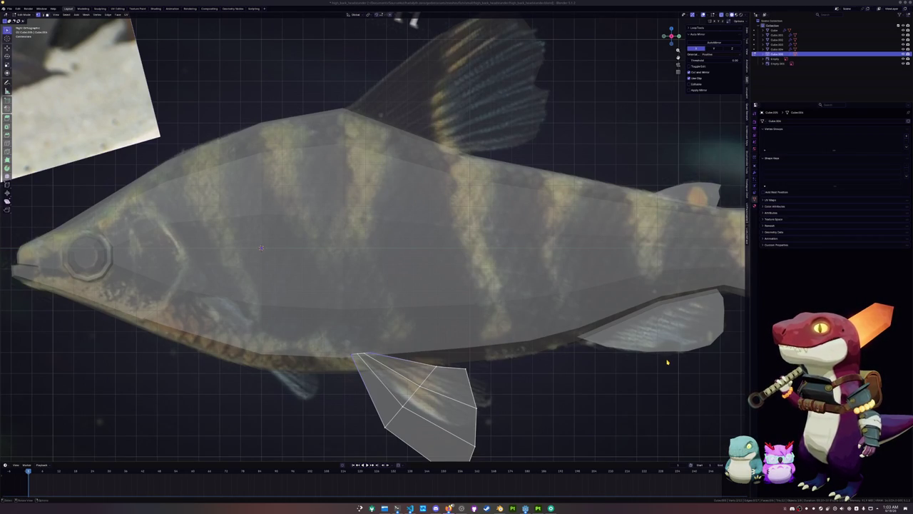
scroll(506, 290, down, 2)
Step: In front view, tilt the belly fin outward and shift it vertically
key(Tab)
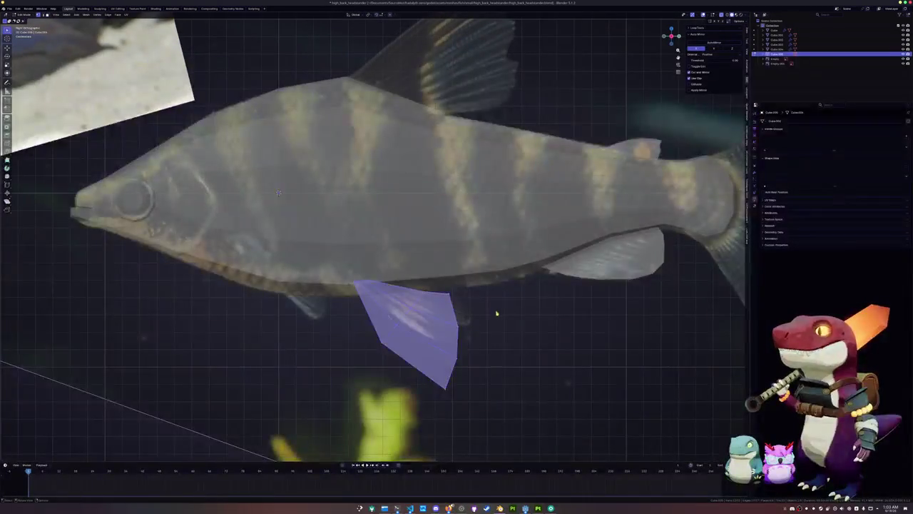
key(KP_1)
key(r)
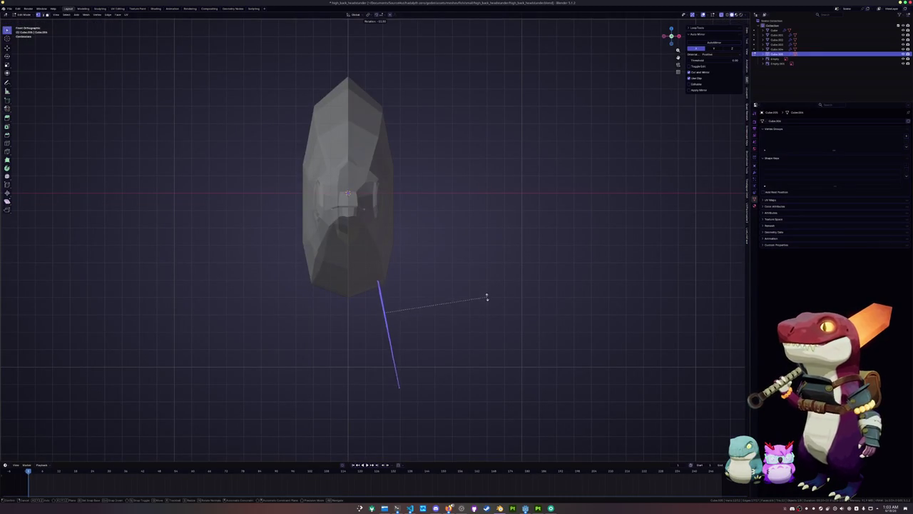
key(Escape)
key(s)
key(x)
key(Escape)
key(r)
click(484, 259)
key(g)
key(x)
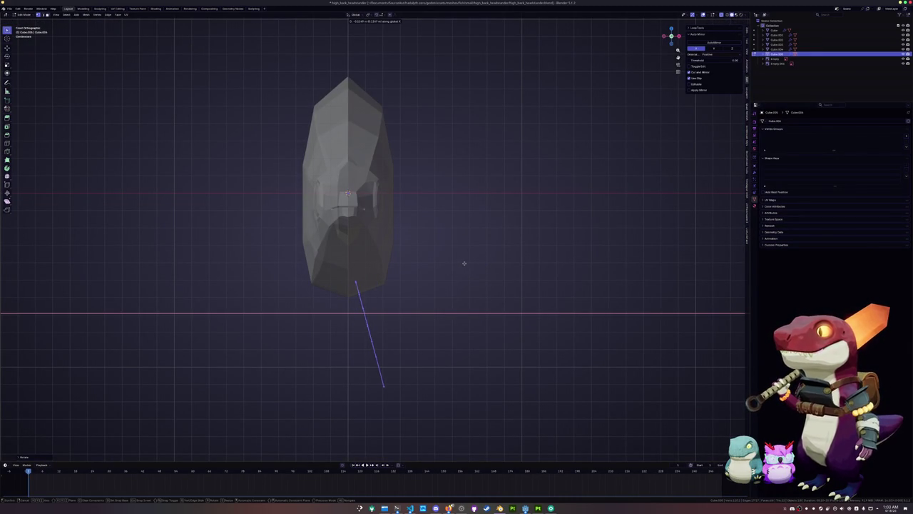
key(z)
click(464, 269)
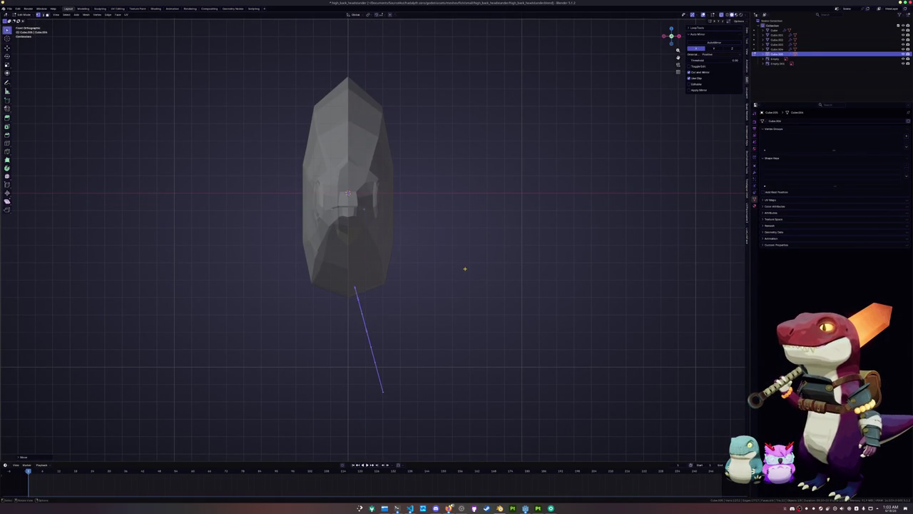
Step: From the top view, rotate the fin so it angles back from the body
key(KP_3)
key(KP_7)
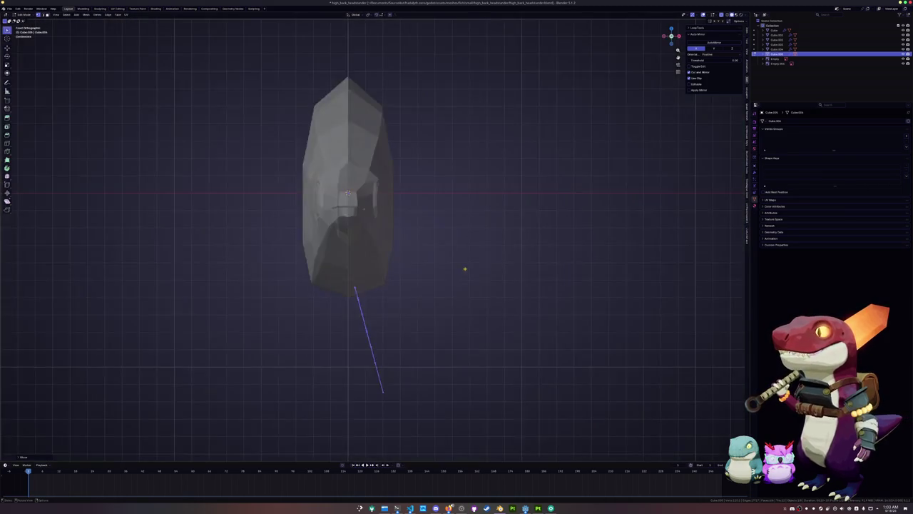
key(r)
click(495, 250)
key(g)
key(r)
key(x)
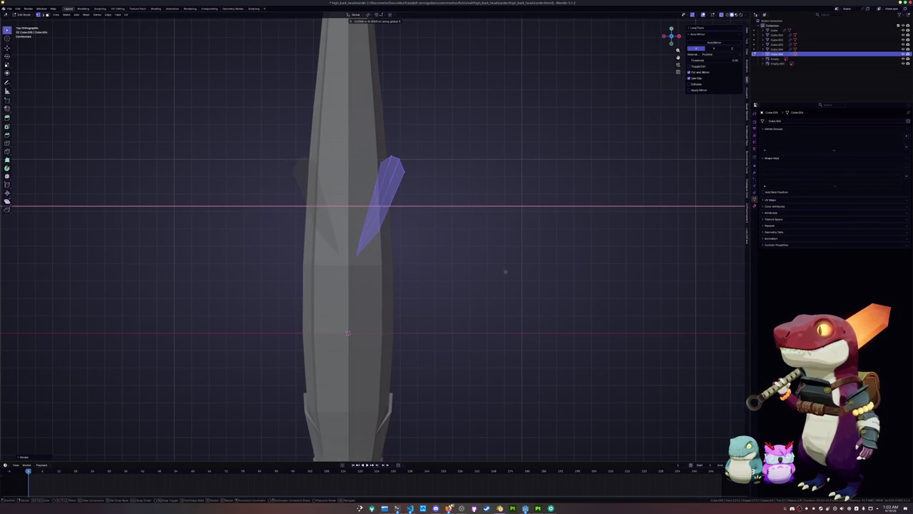
key(x)
click(497, 262)
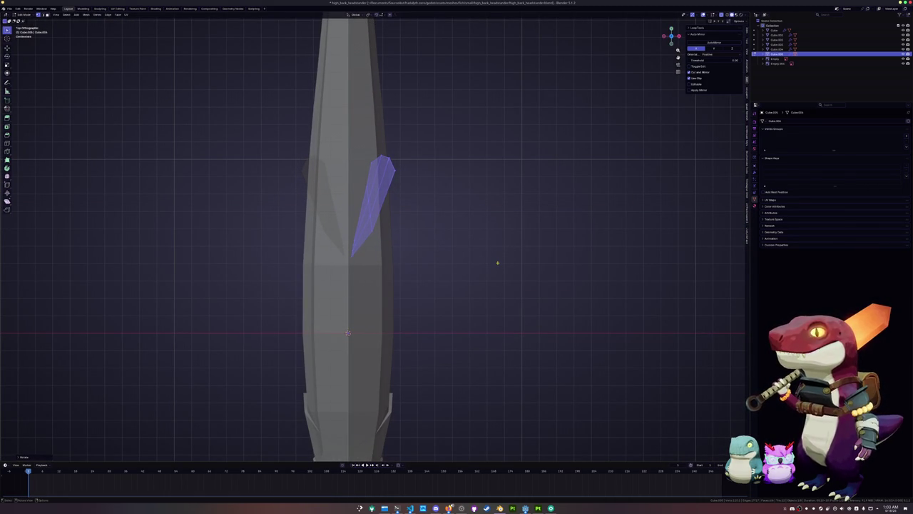
key(KP_1)
key(KP_3)
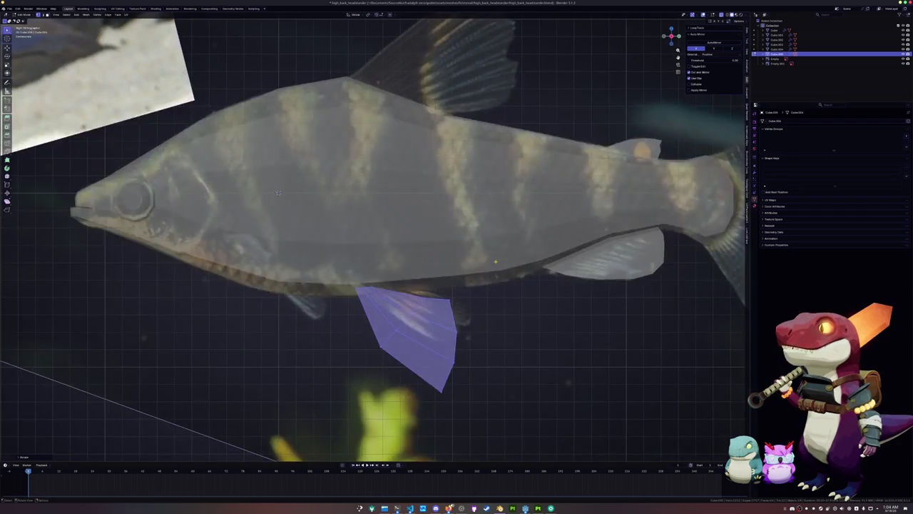
Step: Check the fin in X-ray and perspective, turn X-ray off, then select the fish body
key(alt+z)
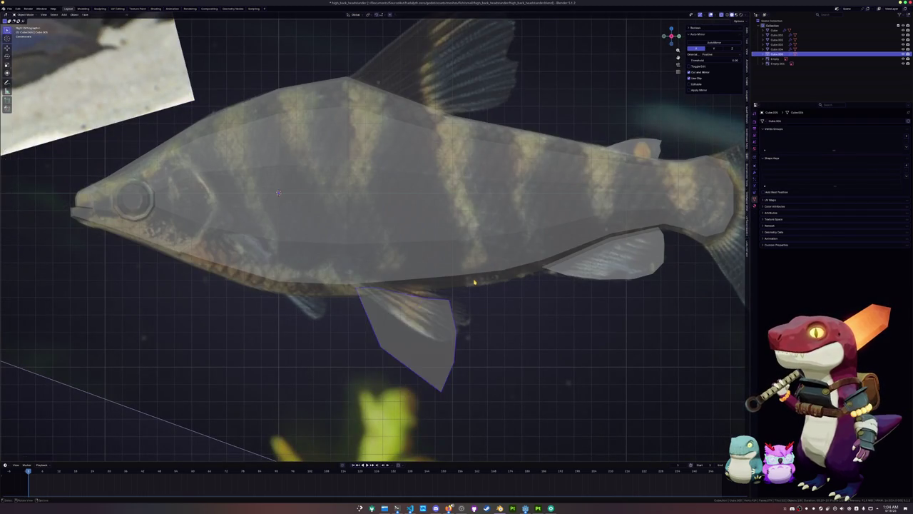
key(Tab)
key(alt+z)
middle_drag(475, 281, 369, 270)
shift+middle_drag(319, 211, 379, 231)
key(Tab)
alt+click(379, 232)
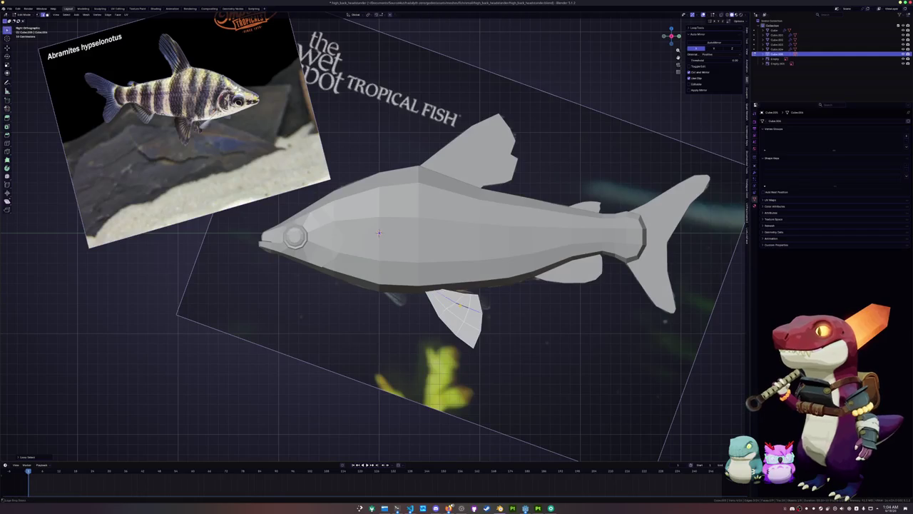
key(Tab)
click(392, 288)
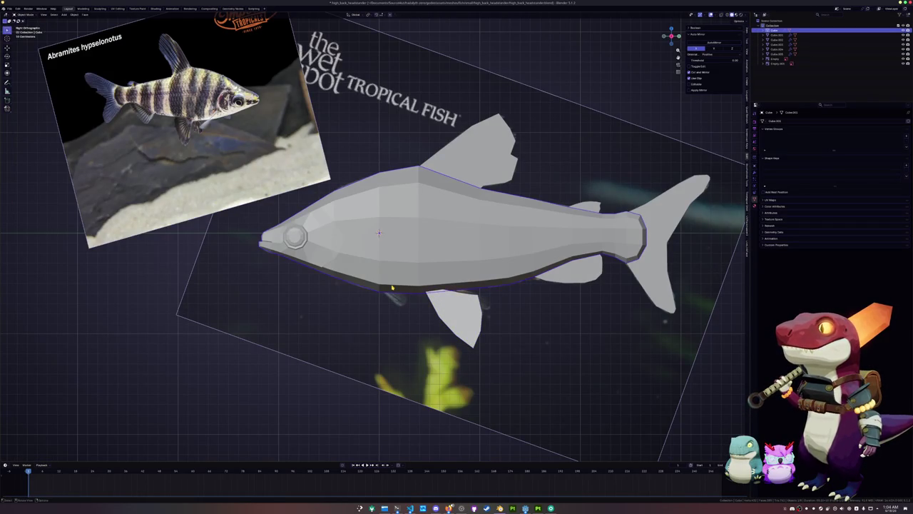
Step: With X-ray on, separate the selected body faces into a new mesh object
key(alt+z)
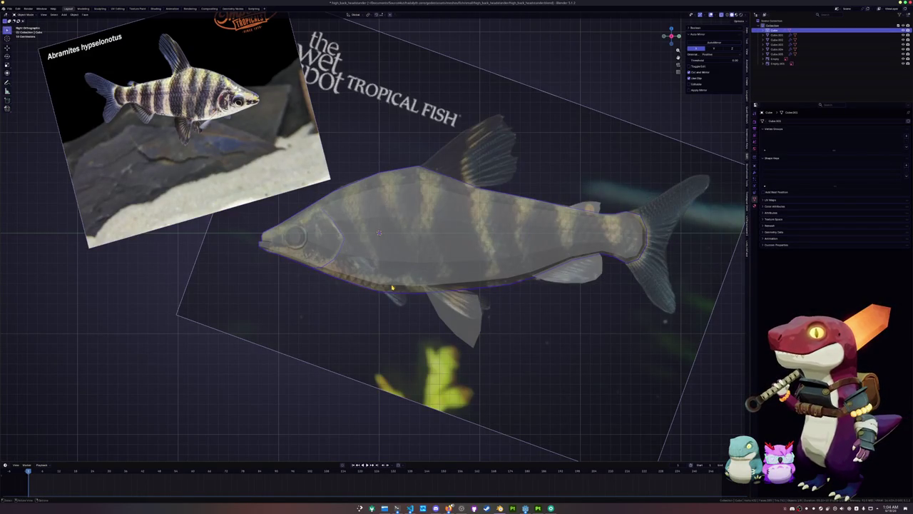
key(Tab)
scroll(320, 256, up, 3)
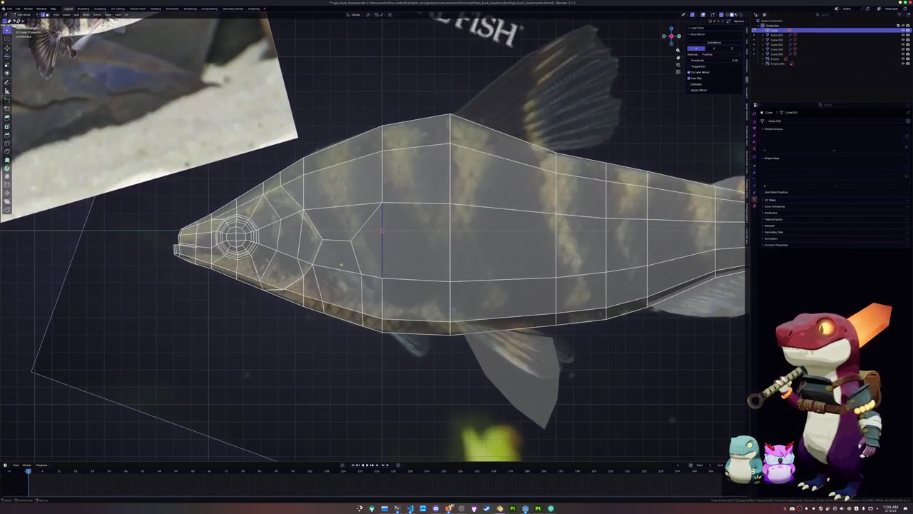
scroll(381, 230, up, 1)
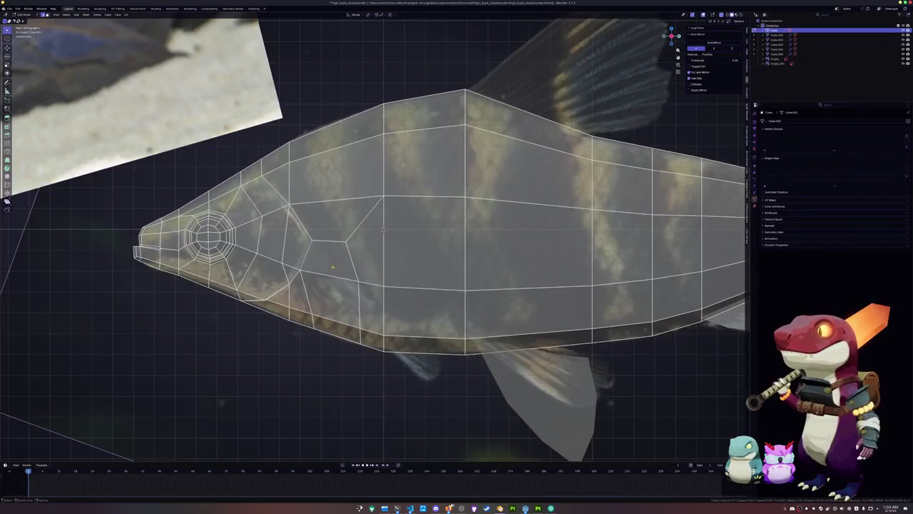
scroll(383, 229, down, 4)
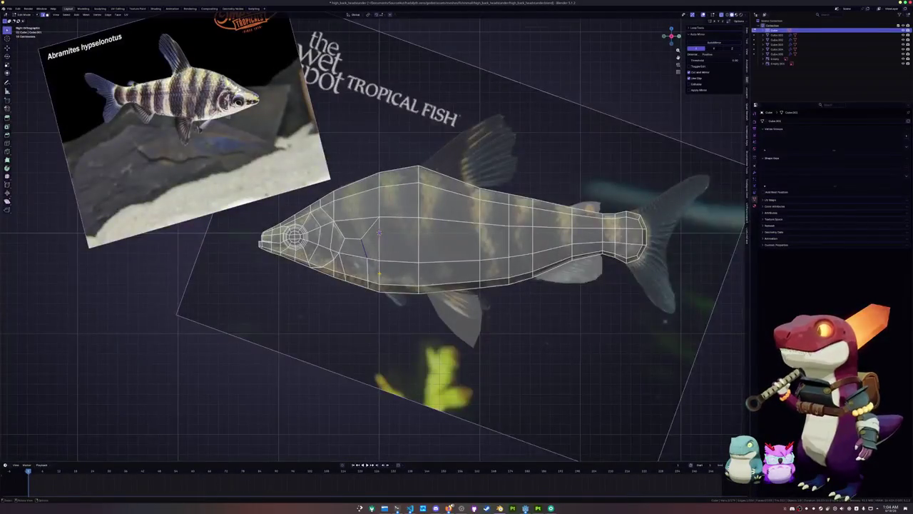
scroll(381, 231, up, 1)
right_click(375, 289)
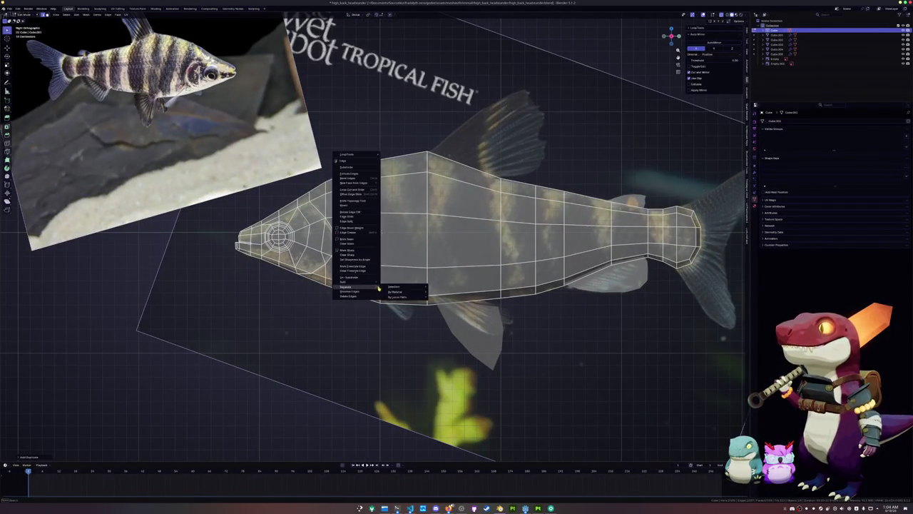
click(417, 289)
key(Tab)
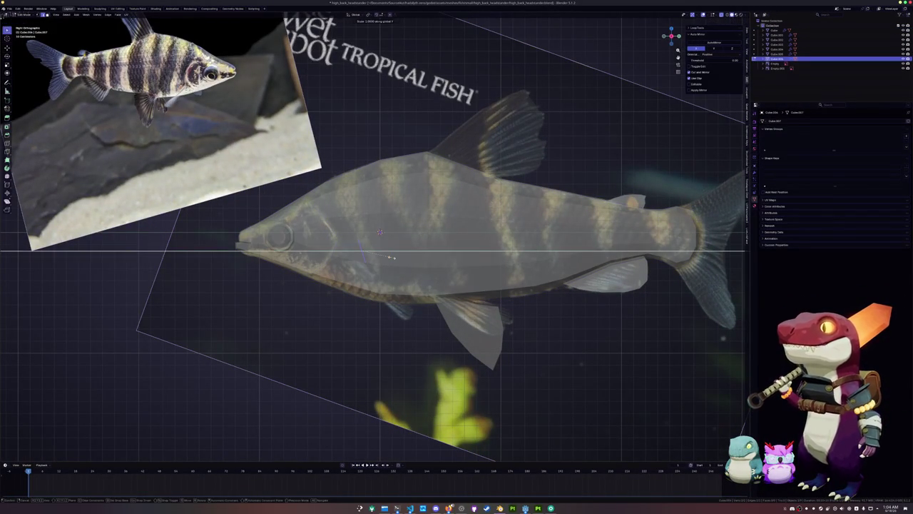
middle_drag(379, 232, 380, 235)
key(KP_1)
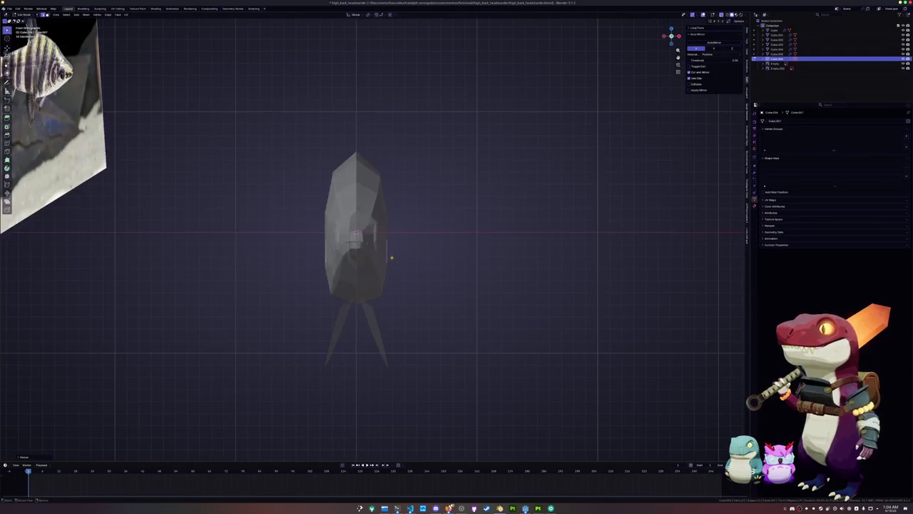
Step: Move the separated face out from the body along the Z axis
scroll(407, 249, up, 2)
key(g)
key(z)
key(z)
key(z)
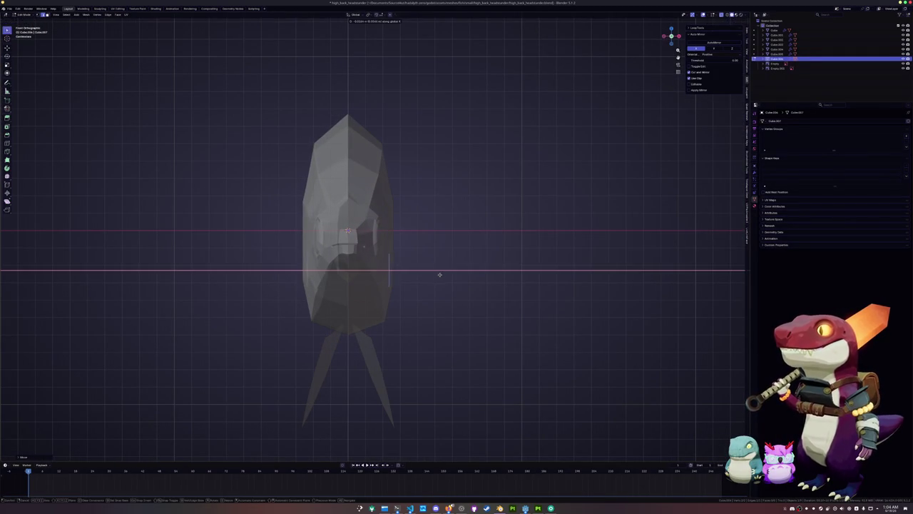
click(504, 285)
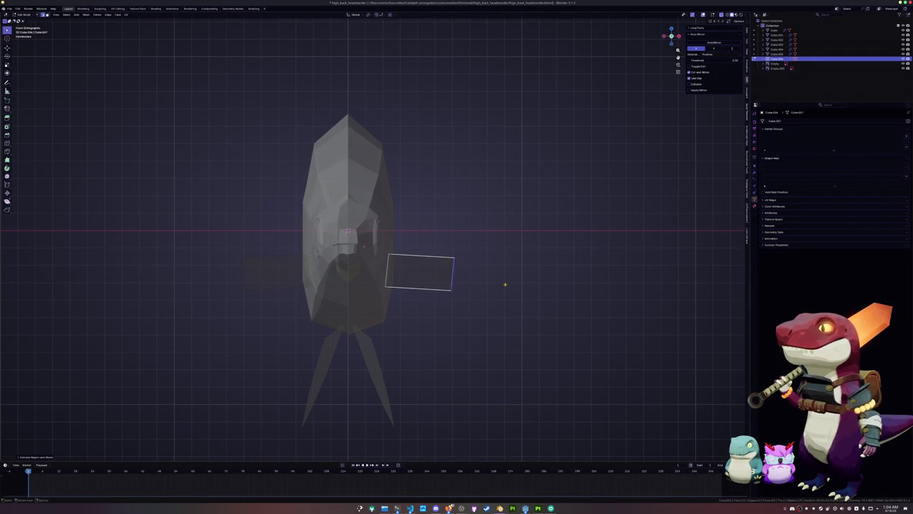
Step: In side view, scale the face and slide its front edge toward the tail
key(KP_3)
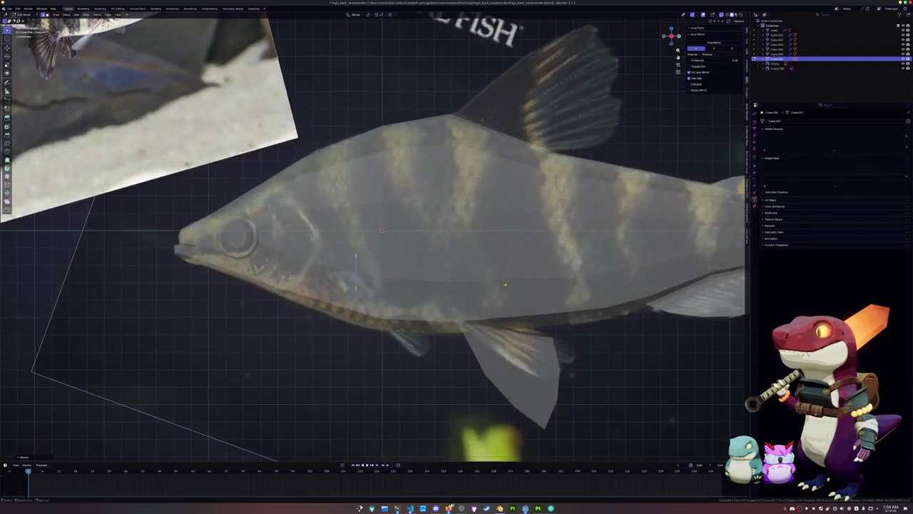
scroll(469, 283, up, 3)
key(s)
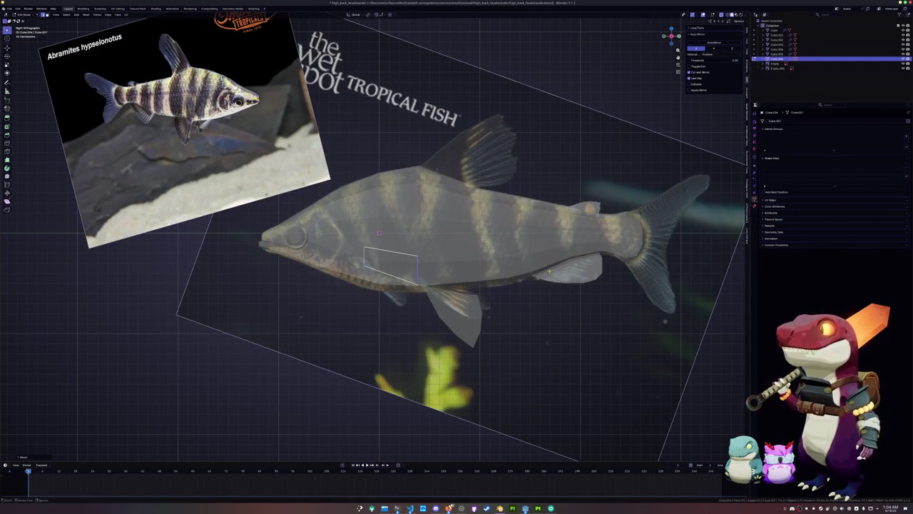
scroll(452, 286, up, 2)
scroll(452, 286, up, 1)
scroll(412, 288, up, 1)
key(g)
key(g)
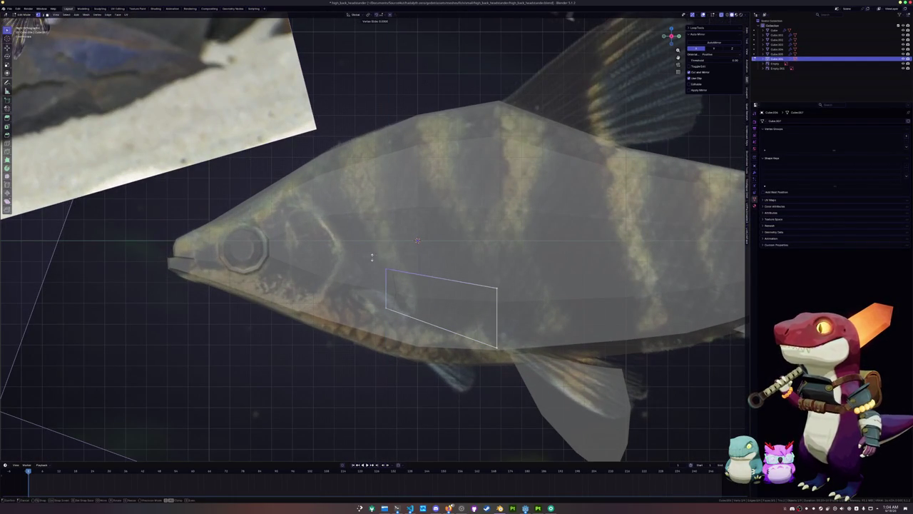
key(2)
key(g)
key(g)
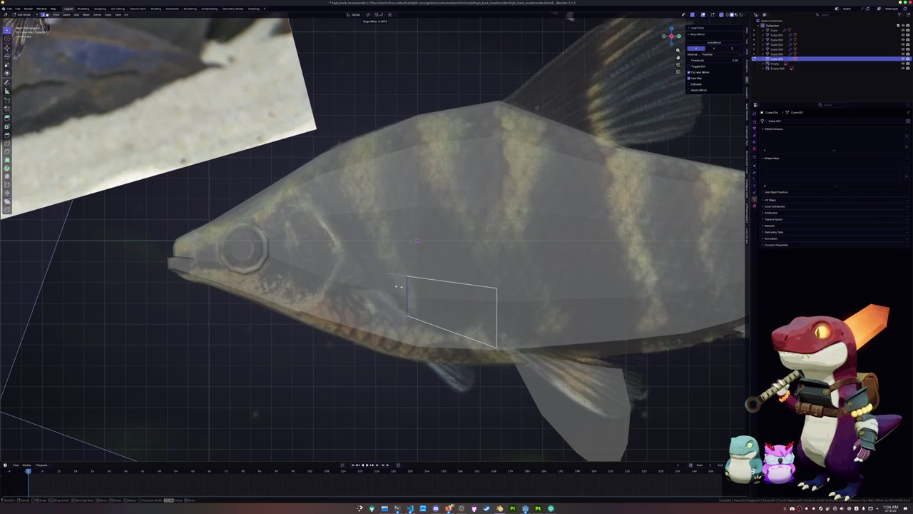
click(383, 285)
Step: Orbit to check the fin panel from the front, leaving it in place, and reselect the fin face
scroll(383, 286, down, 2)
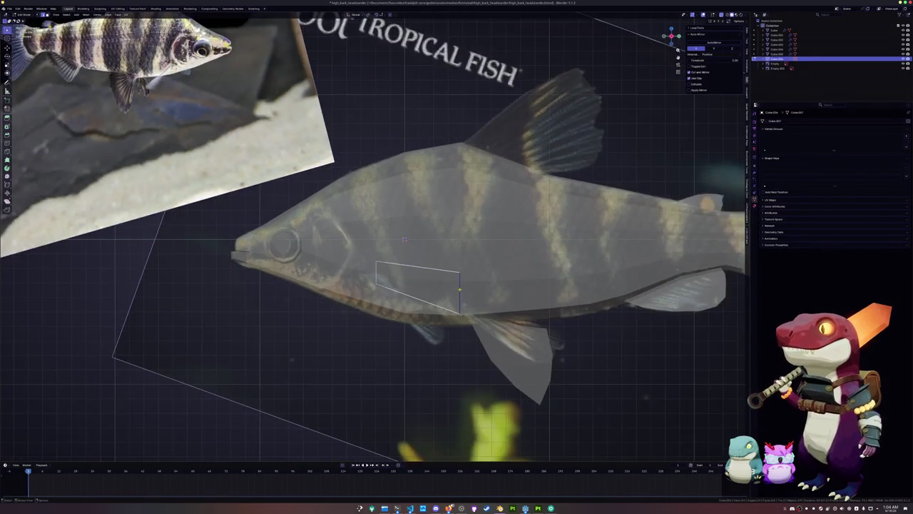
middle_drag(383, 285, 414, 289)
key(g)
key(x)
key(x)
key(x)
key(x)
key(Escape)
mouse_move(414, 289)
middle_down()
mouse_move(431, 293)
mouse_move(378, 288)
middle_up()
click(431, 292)
key(ctrl+r)
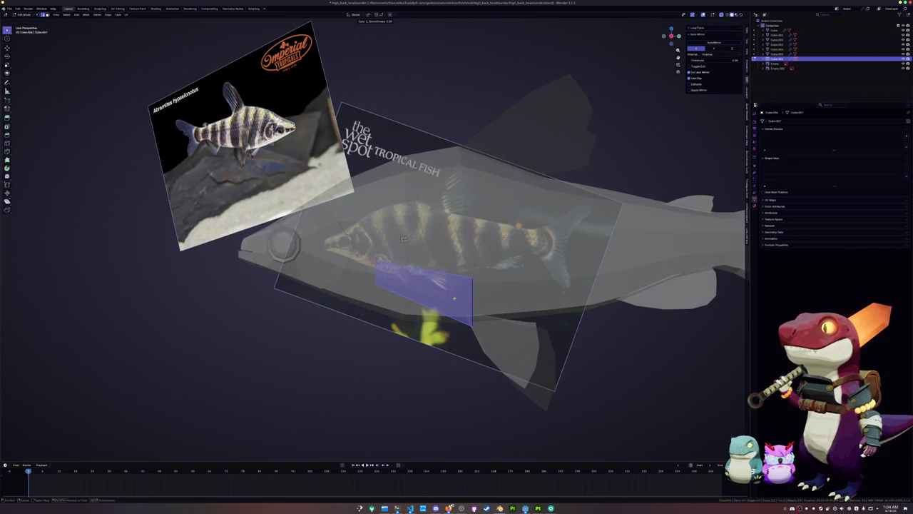
Step: Cut a new edge loop across the fin panel, slide it into place, and turn off X-ray
click(469, 298)
middle_drag(465, 296, 468, 291)
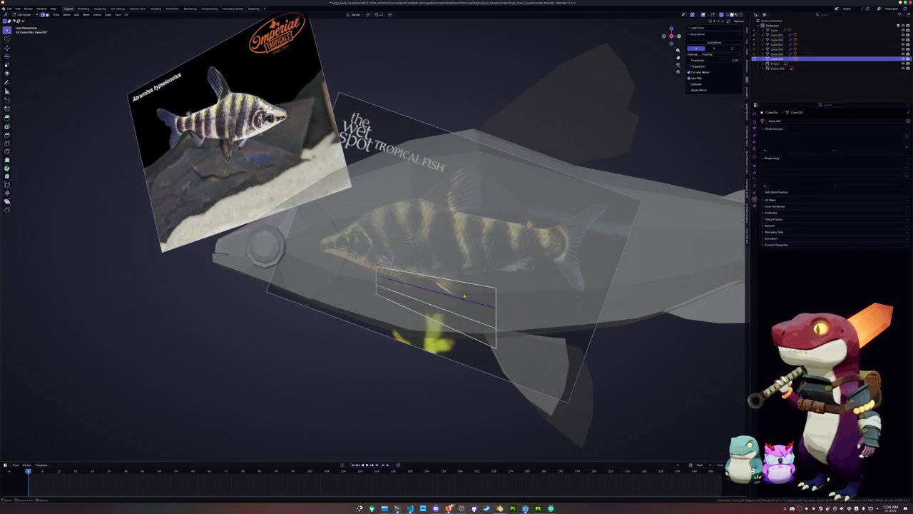
click(469, 291)
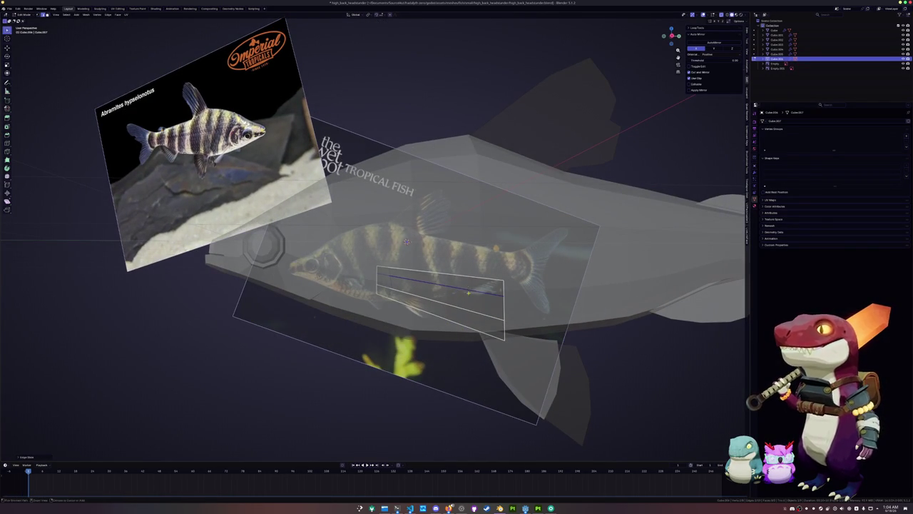
middle_drag(406, 242, 404, 246)
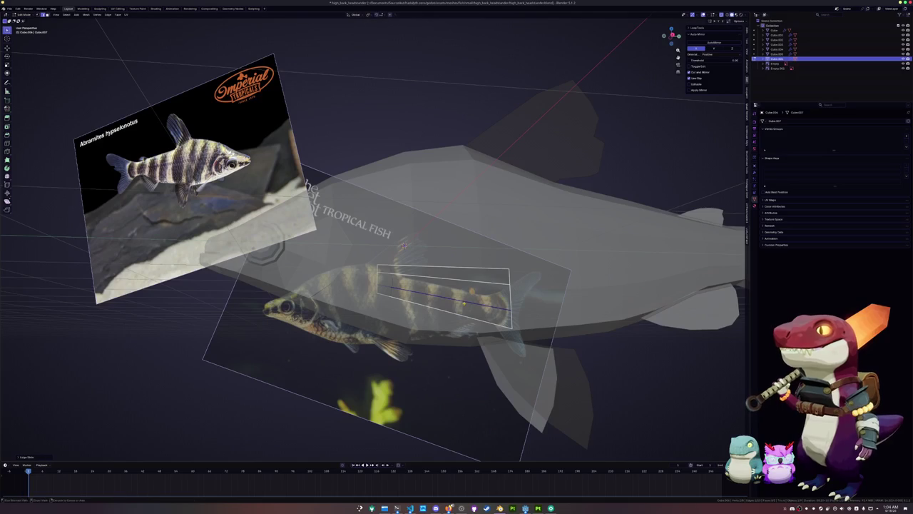
key(alt+z)
key(ctrl+r)
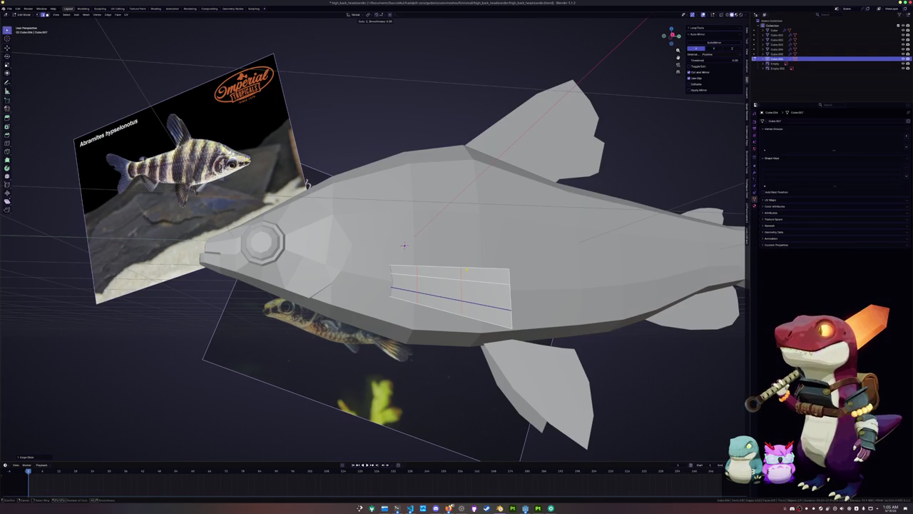
Step: Add two edge loops across the fin panel and slide one near its rear edge
click(403, 246)
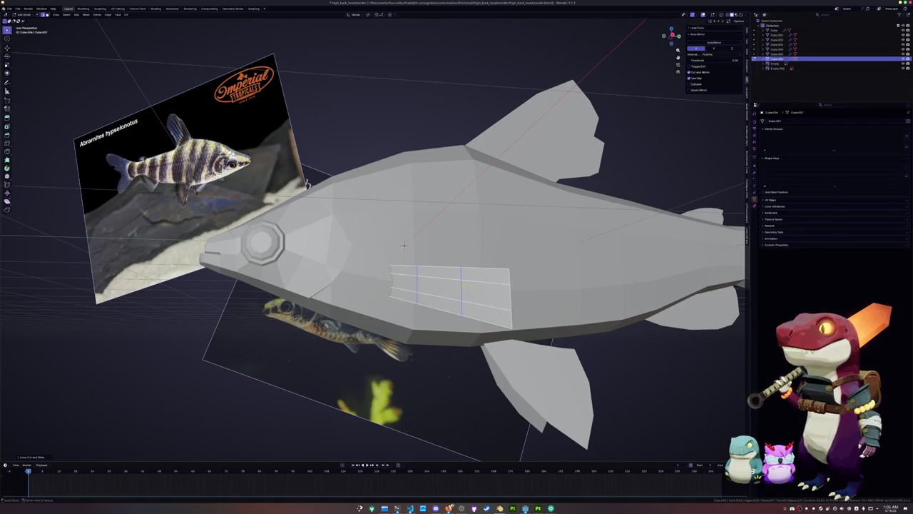
scroll(403, 245, up, 1)
key(g)
key(g)
click(410, 246)
key(g)
key(g)
click(410, 246)
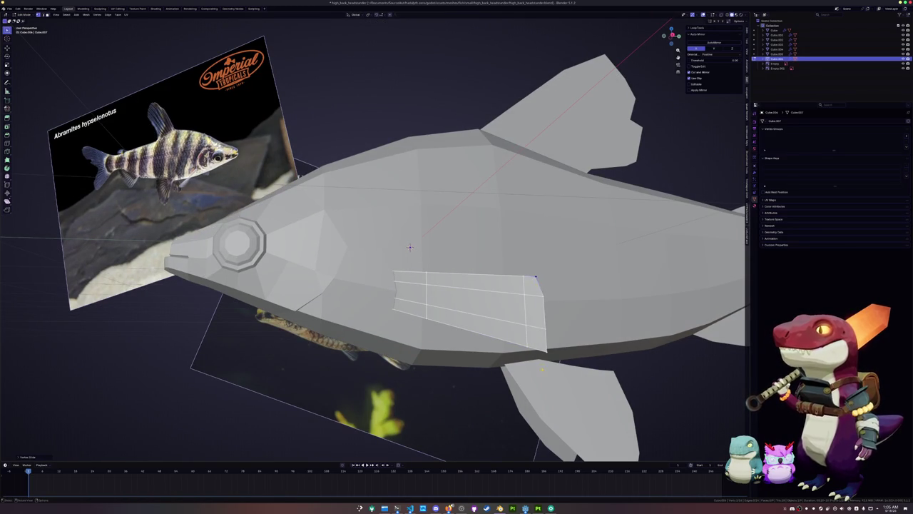
Step: Add a centred loop cut across the panel and scale it to angle the fin outward
key(ctrl+r)
click(410, 247)
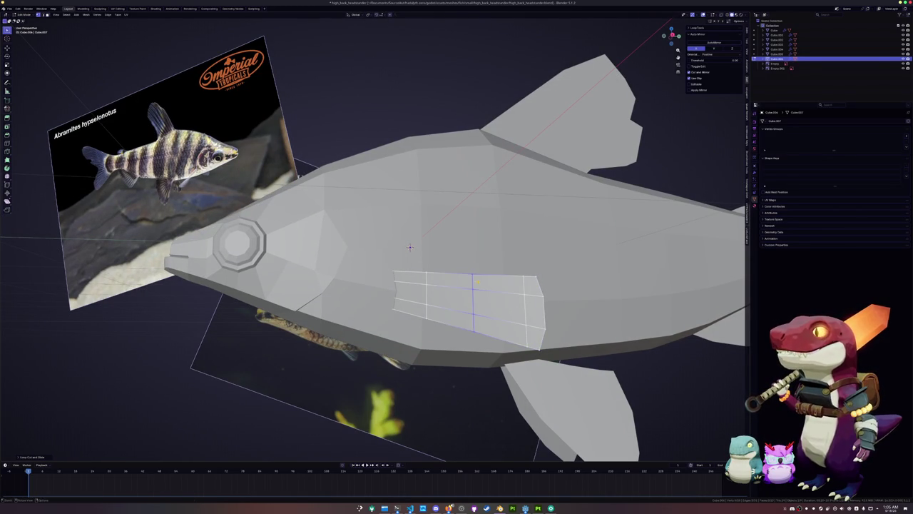
click(410, 247)
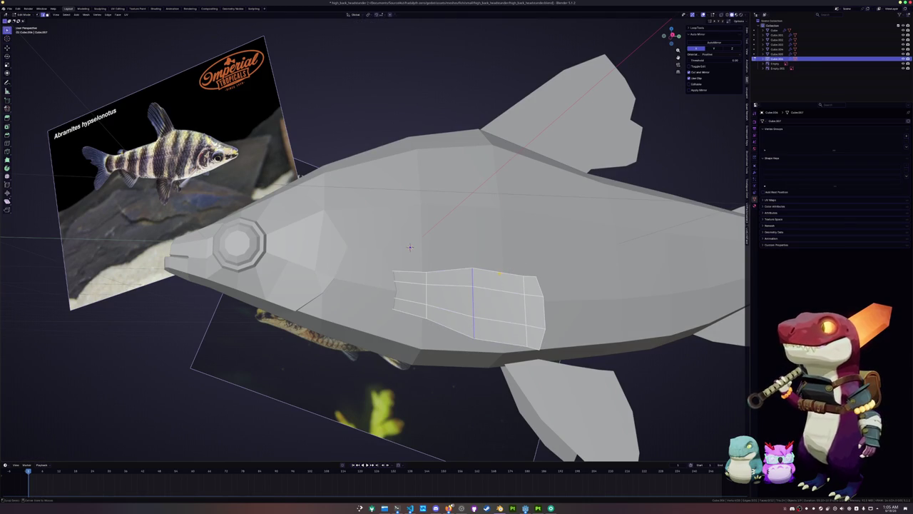
key(s)
click(410, 247)
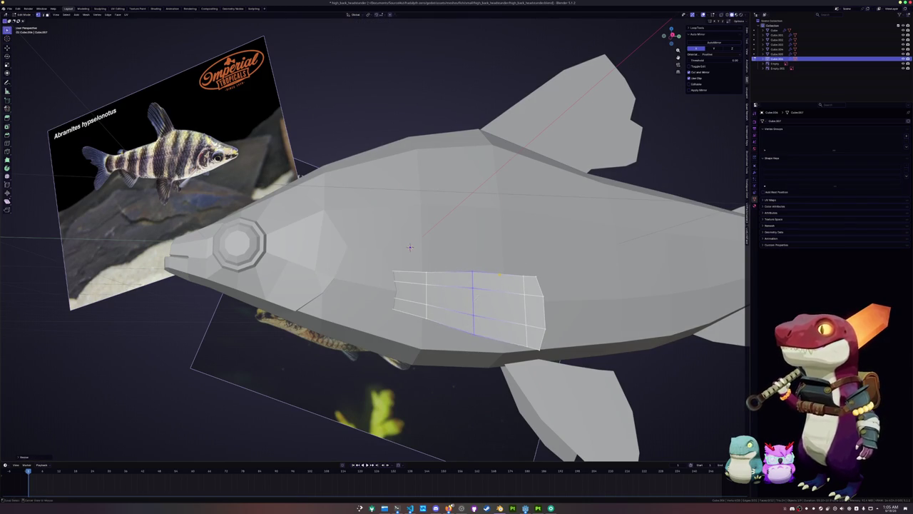
alt+click(471, 319)
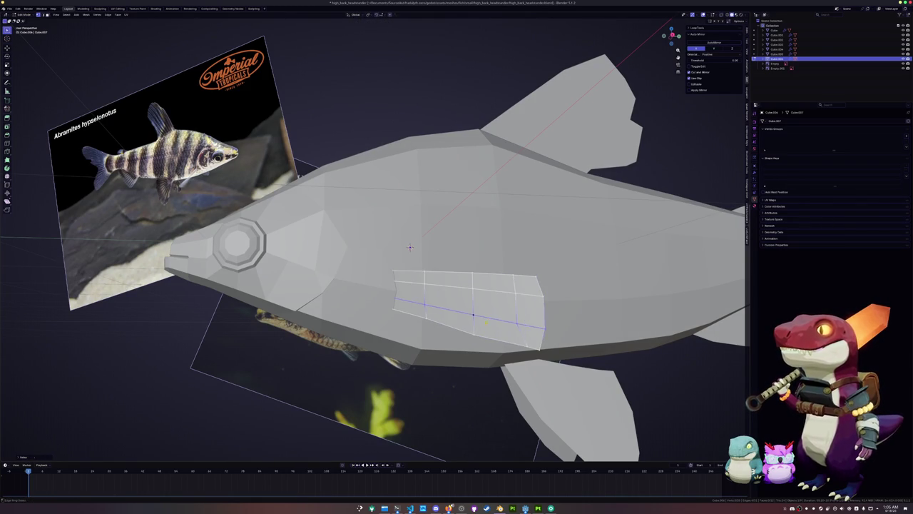
Step: Toggle X-ray and switch between Object and Edit Mode while reviewing the fin
key(Tab)
middle_drag(410, 247, 448, 355)
key(alt+z)
key(alt+z)
key(Tab)
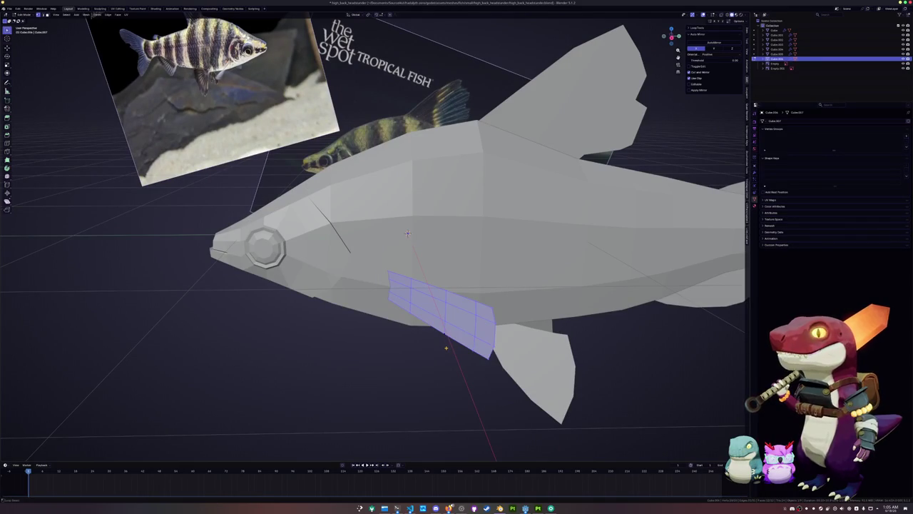
key(Tab)
middle_drag(407, 232, 405, 237)
Step: Dissolve the extra edge loops on the fin and return to Object Mode
key(Tab)
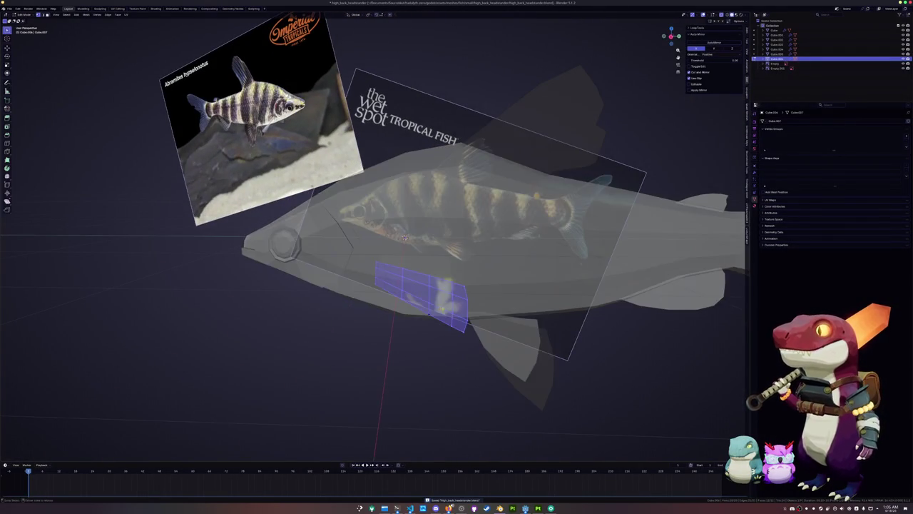
key(x)
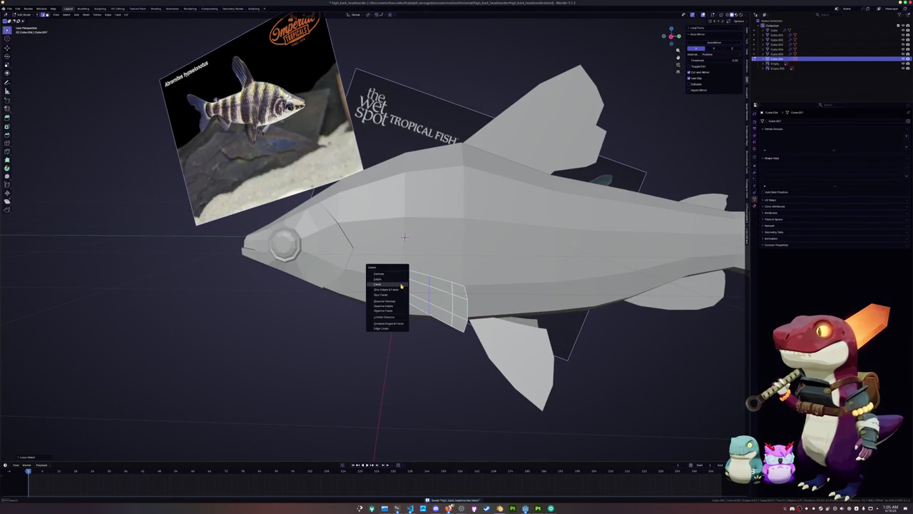
click(387, 305)
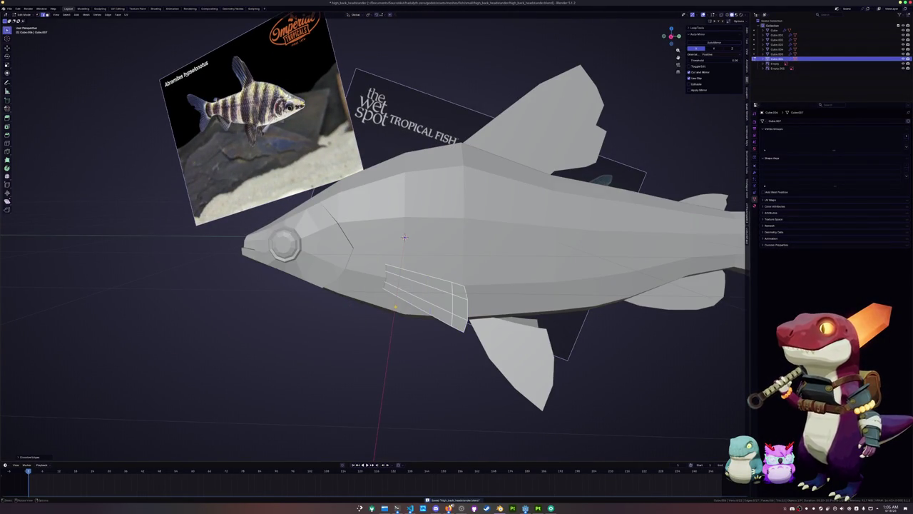
middle_drag(405, 237, 396, 236)
key(Tab)
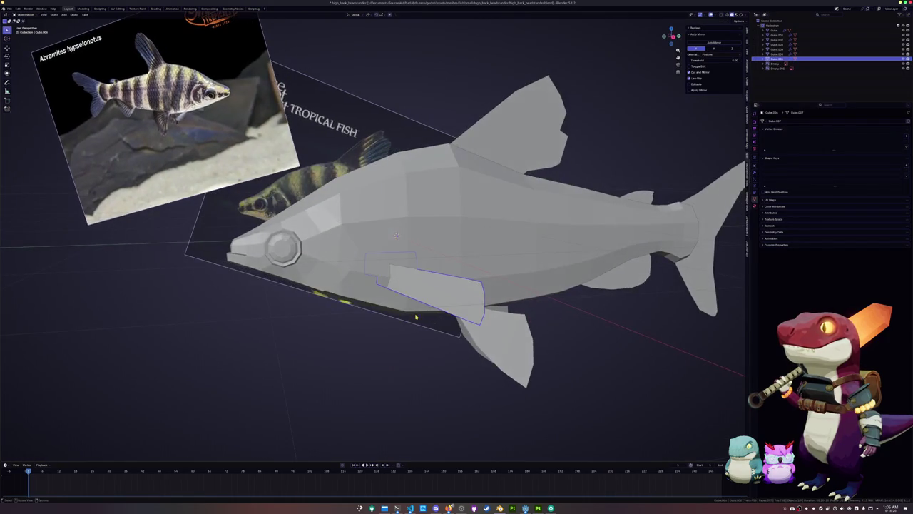
Step: Select the fish parts, including the tail fins, ending with the dorsal fin
scroll(393, 236, down, 2)
click(387, 235)
click(552, 263)
shift+click(550, 263)
middle_drag(549, 264, 569, 266)
shift+click(529, 194)
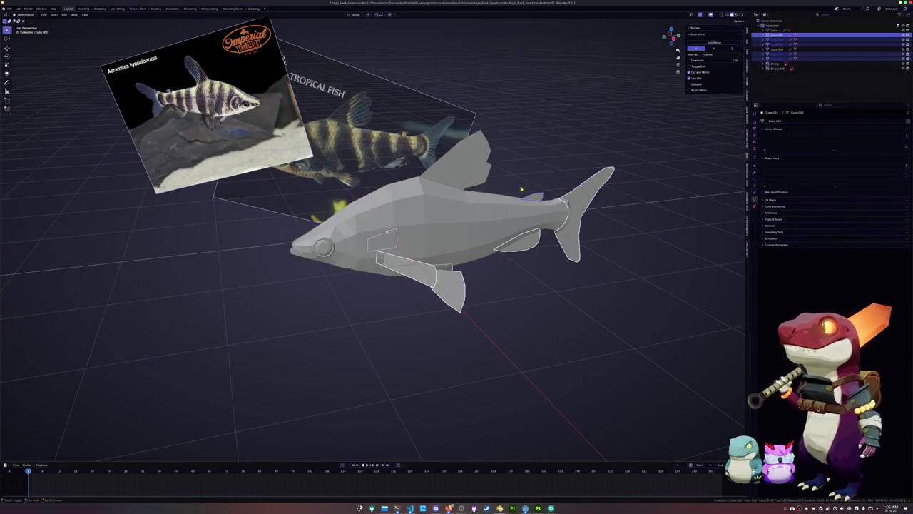
shift+click(386, 232)
middle_drag(387, 231, 396, 240)
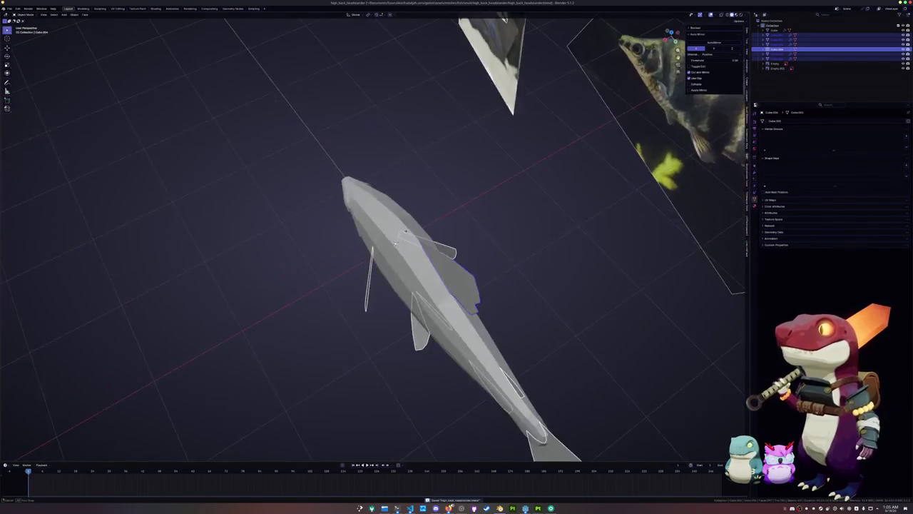
Step: In Edit Mode, move the gill edge along the X axis
key(Tab)
scroll(420, 243, up, 5)
key(KP_3)
key(KP_2)
key(KP_4)
middle_drag(429, 236, 480, 285)
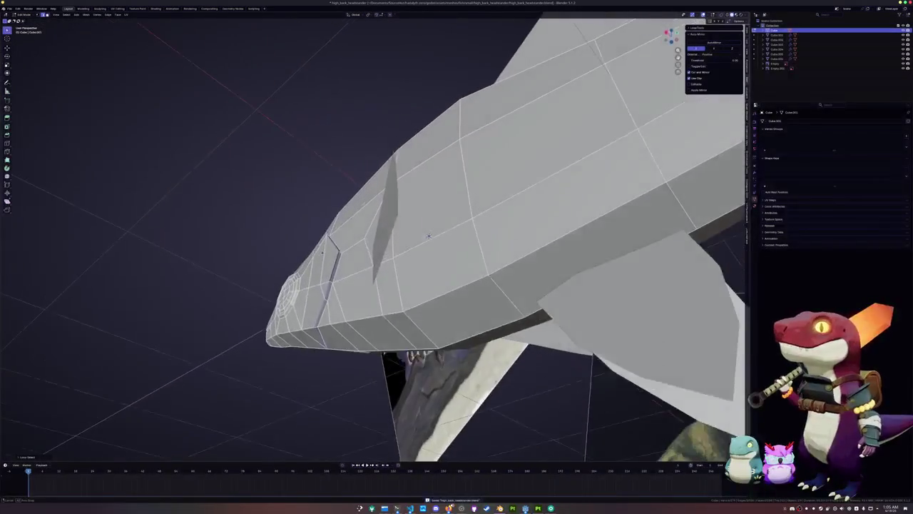
key(g)
key(x)
click(480, 285)
Step: Vertex-slide the gill edge so the gill crease sits correctly along the body
mouse_move(480, 285)
middle_down()
mouse_move(467, 305)
mouse_move(423, 308)
mouse_move(380, 200)
mouse_move(369, 232)
middle_up()
scroll(381, 200, up, 3)
scroll(380, 200, up, 3)
scroll(380, 201, down, 3)
key(g)
key(g)
click(366, 239)
mouse_move(366, 240)
middle_down()
mouse_move(644, 178)
mouse_move(465, 206)
middle_up()
Step: Return to Object Mode and review the whole fish in right-side orthographic view
key(Tab)
scroll(466, 206, down, 2)
middle_drag(383, 263, 335, 259)
key(Tab)
scroll(331, 258, up, 3)
key(Tab)
middle_drag(307, 196, 403, 190)
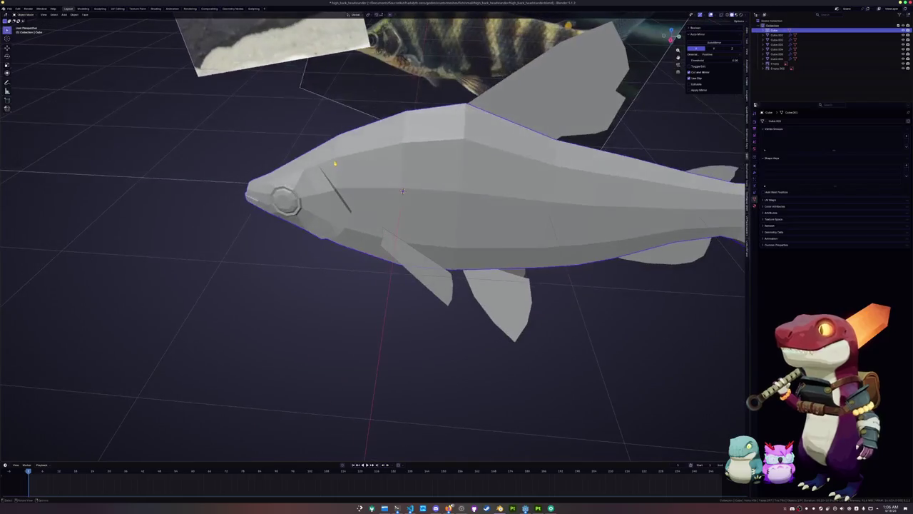
key(KP_3)
scroll(389, 223, down, 3)
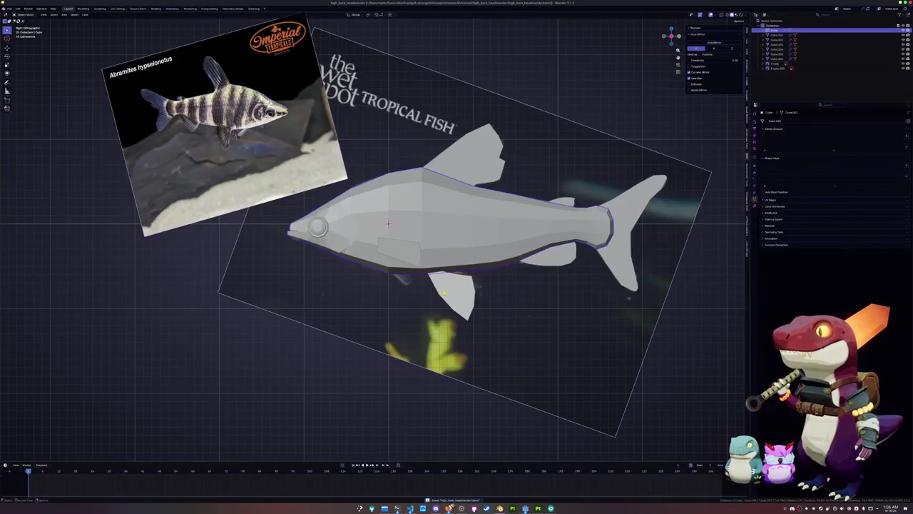
Step: Select the fish body, then the flat side fin plate as the active object
click(389, 224)
middle_drag(388, 223, 371, 218)
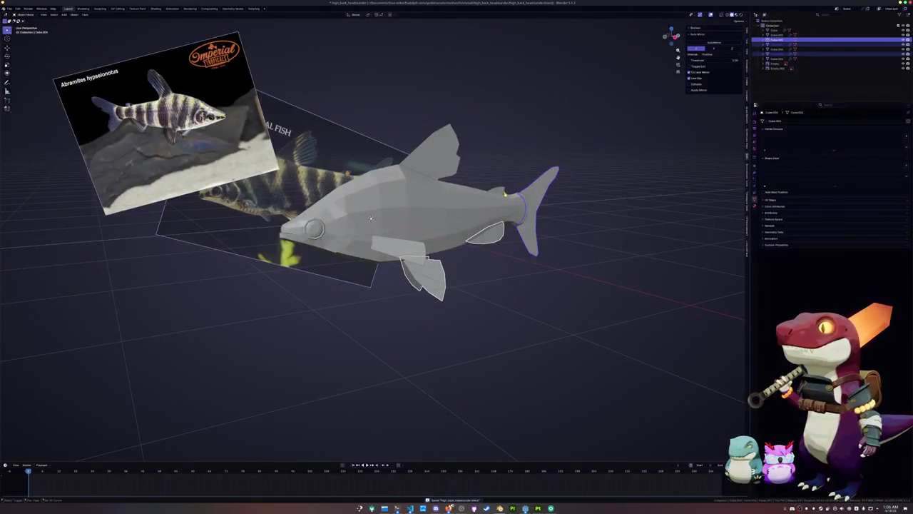
shift+click(451, 166)
mouse_move(451, 166)
middle_down()
mouse_move(536, 261)
mouse_move(561, 255)
mouse_move(557, 271)
middle_up()
scroll(536, 261, up, 2)
scroll(556, 271, up, 1)
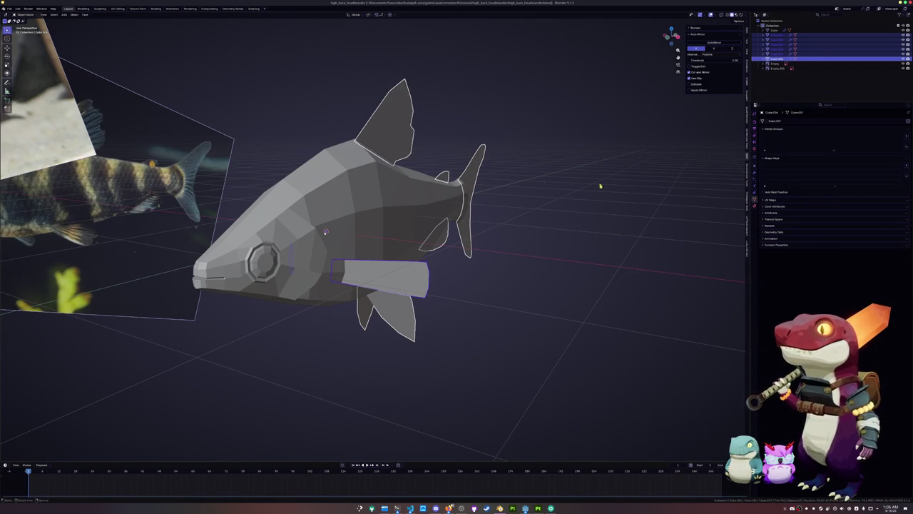
Step: Add a Solidify modifier to the fin with Offset 0 and Thickness 0.035 m
click(755, 173)
click(791, 123)
text(s)
key(Down)
key(Down)
key(Return)
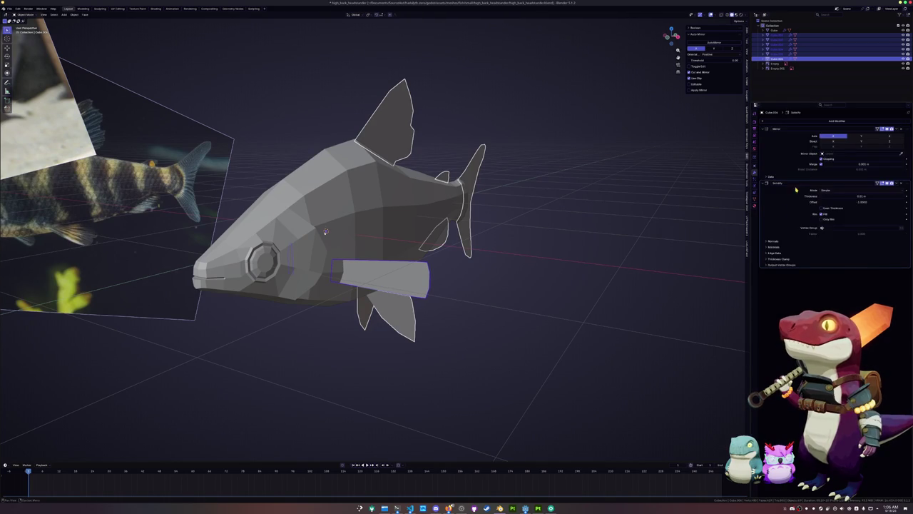
key(ctrl+a)
click(595, 216)
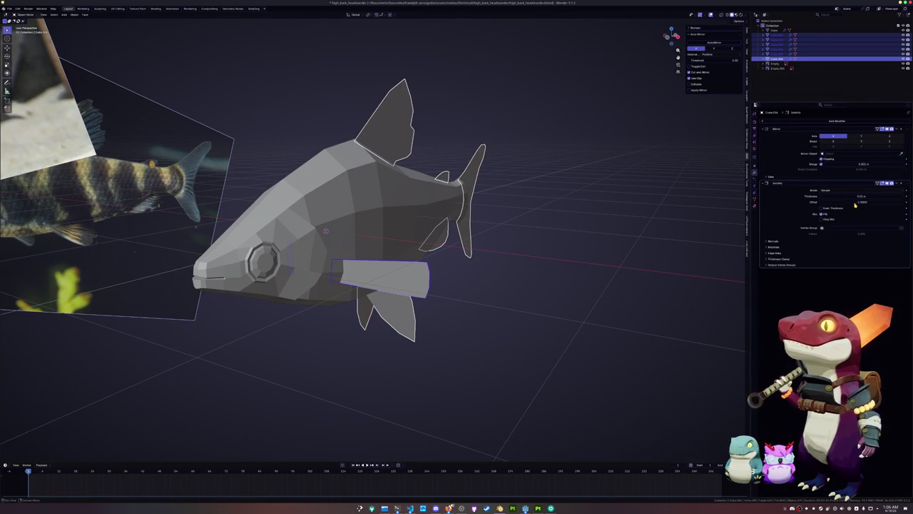
key(BackSpace)
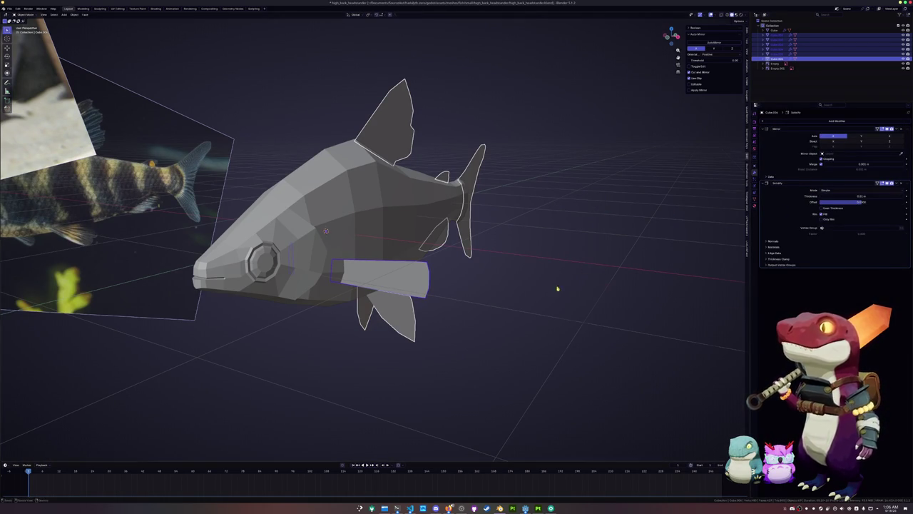
middle_drag(562, 282, 544, 319)
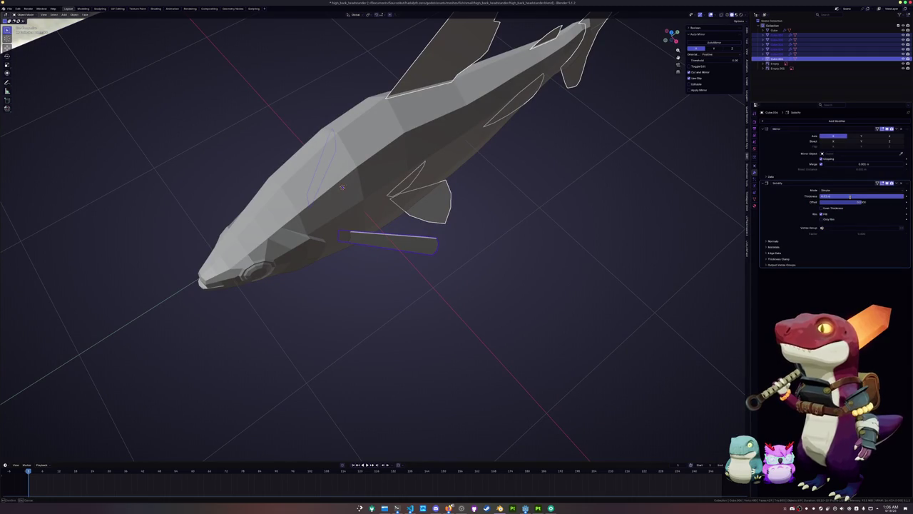
key(Return)
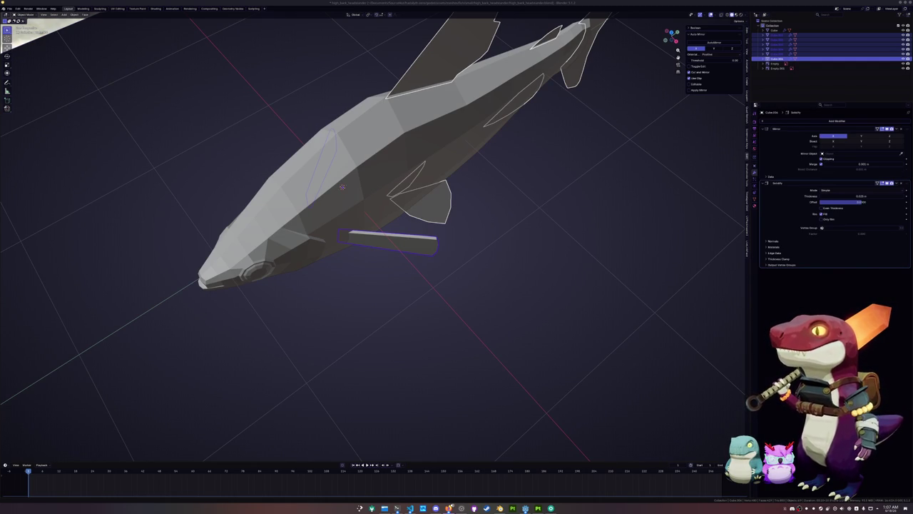
Step: Apply the fin's object transforms
middle_drag(513, 304, 485, 292)
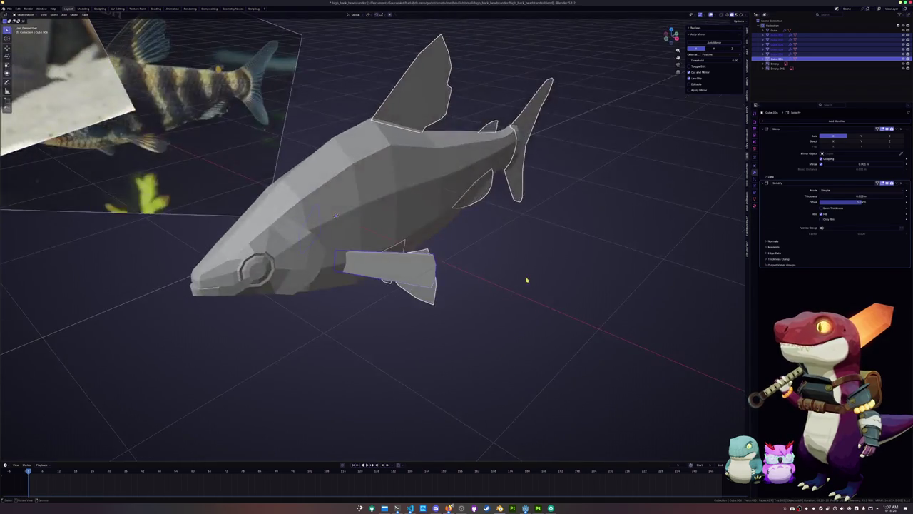
key(ctrl+a)
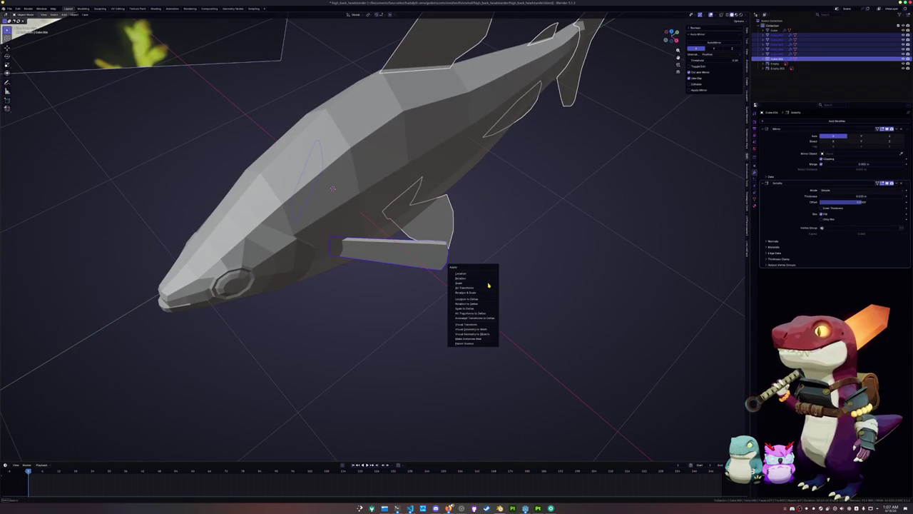
click(486, 284)
key(ctrl+a)
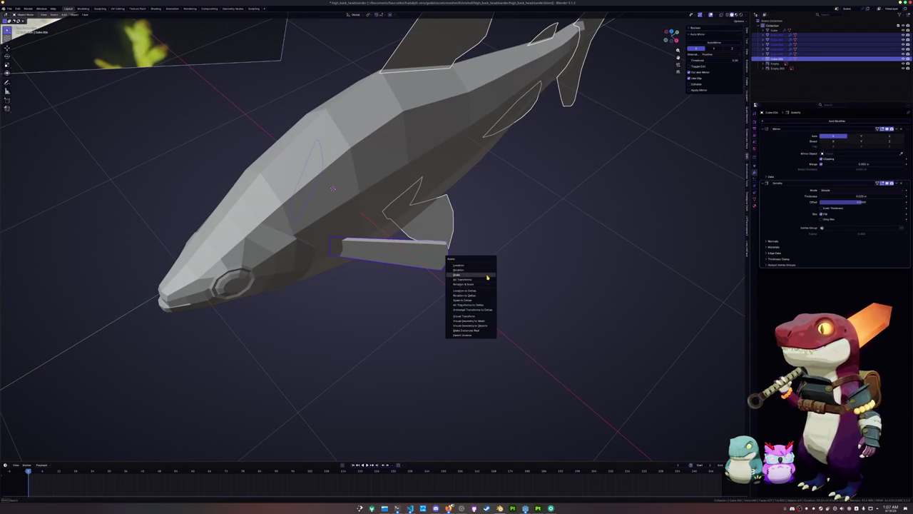
click(486, 283)
middle_drag(486, 282, 495, 271)
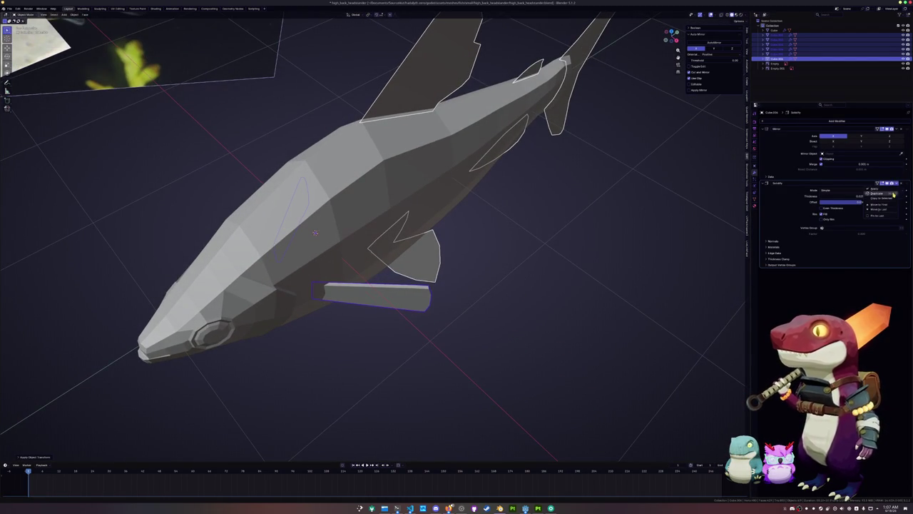
Step: Apply scale to the fin parts, shade them Auto Smooth, and apply their modifiers
key(ctrl+a)
mouse_move(543, 235)
middle_down()
mouse_move(572, 241)
mouse_move(532, 250)
middle_up()
click(572, 240)
right_click(524, 275)
click(525, 272)
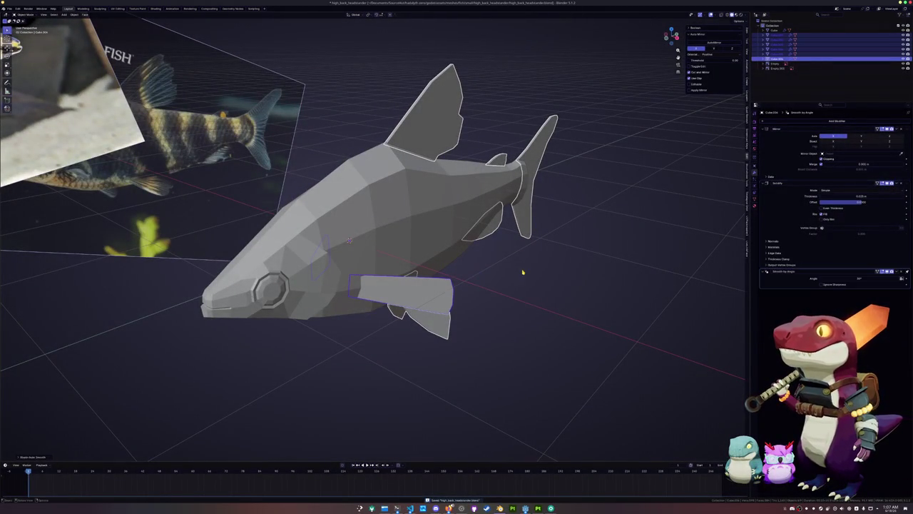
key(ctrl+a)
key(ctrl+a)
key(ctrl+a)
mouse_move(547, 250)
middle_down()
mouse_move(536, 261)
mouse_move(564, 290)
mouse_move(572, 278)
mouse_move(509, 290)
middle_up()
scroll(514, 302, up, 2)
Step: Reapply auto smooth shading, convert the parts to plain meshes, and join them into one
right_click(514, 302)
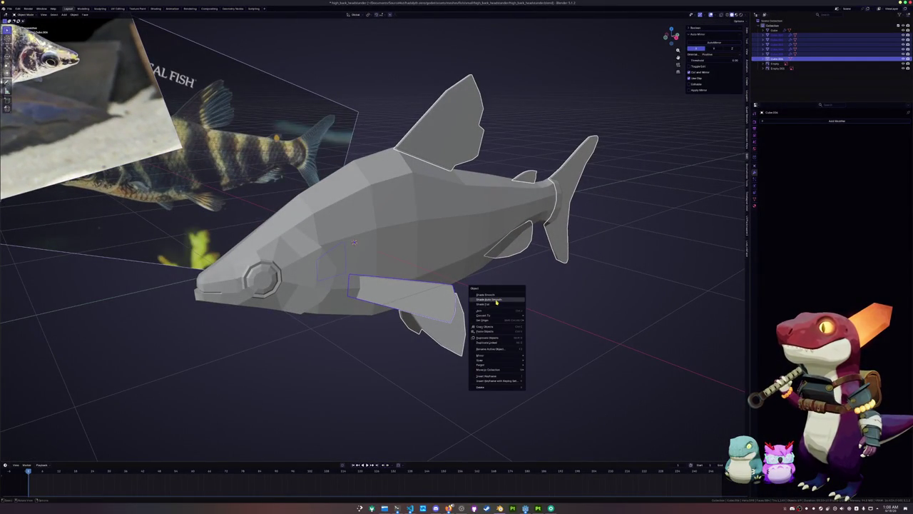
click(496, 300)
right_click(503, 302)
mouse_move(472, 316)
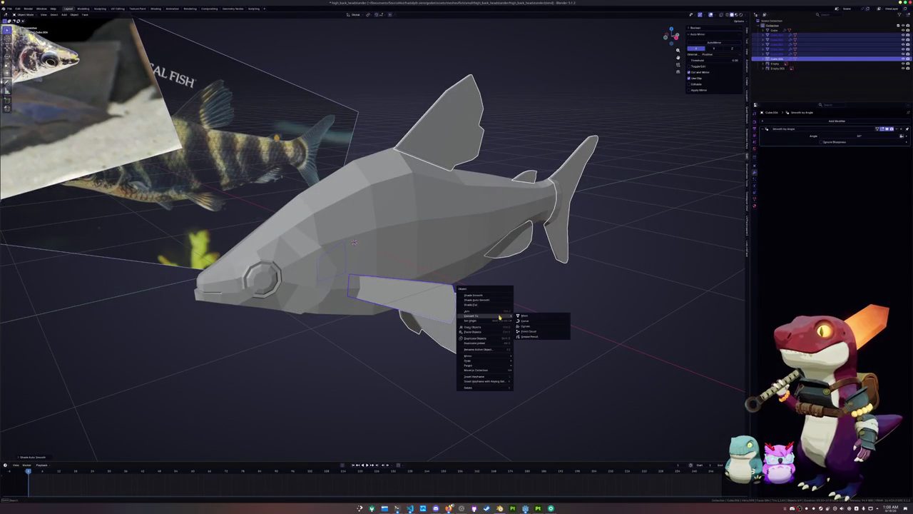
click(526, 318)
key(ctrl+j)
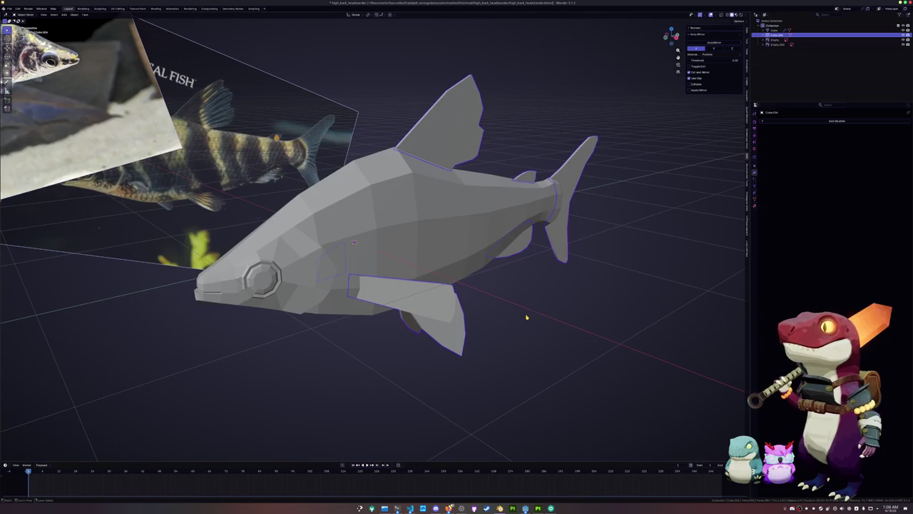
key(ctrl+a)
Step: Apply all transforms to the joined fish and mark the fin edges as UV seams
click(527, 319)
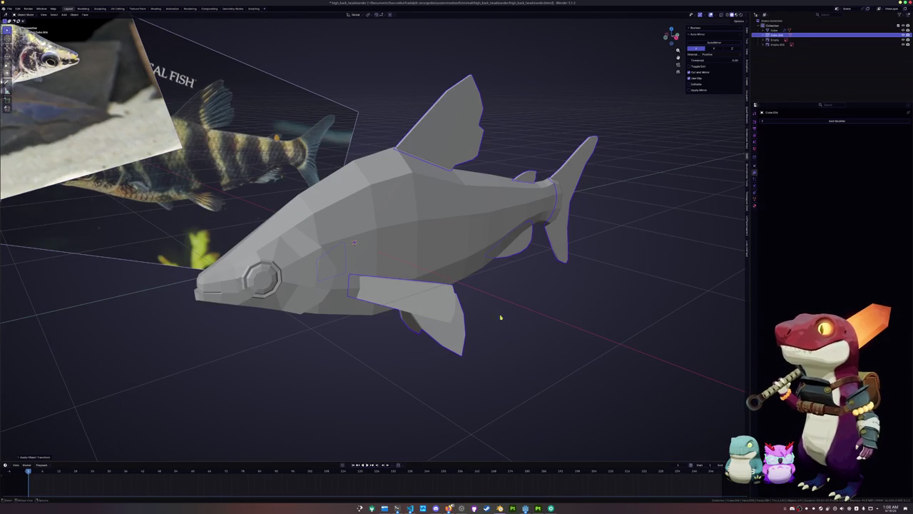
key(Tab)
key(shift+g)
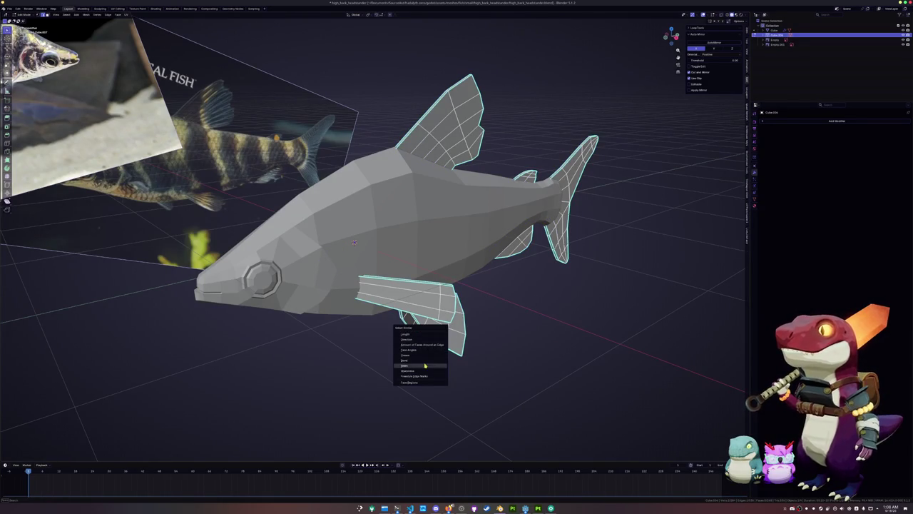
click(407, 370)
right_click(484, 427)
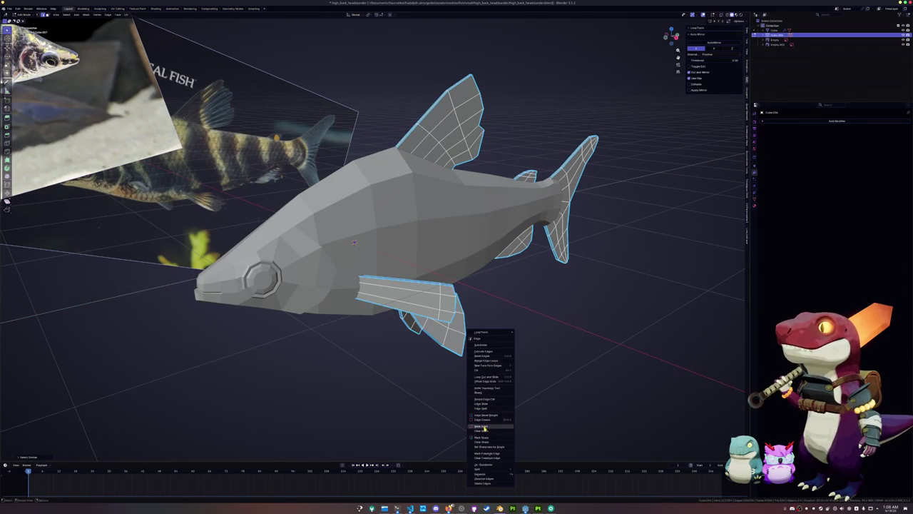
click(483, 426)
click(128, 15)
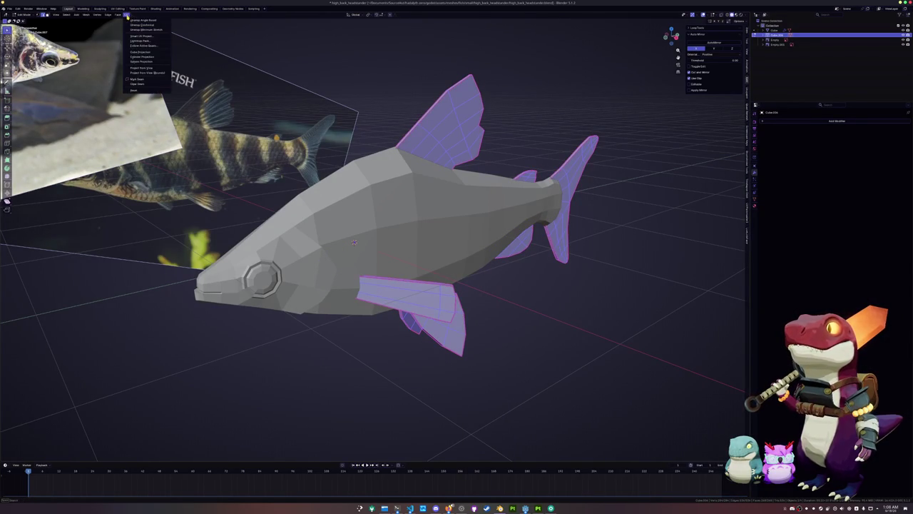
click(139, 22)
Step: Select the fish body in Object Mode and shade it smooth
key(Tab)
click(341, 262)
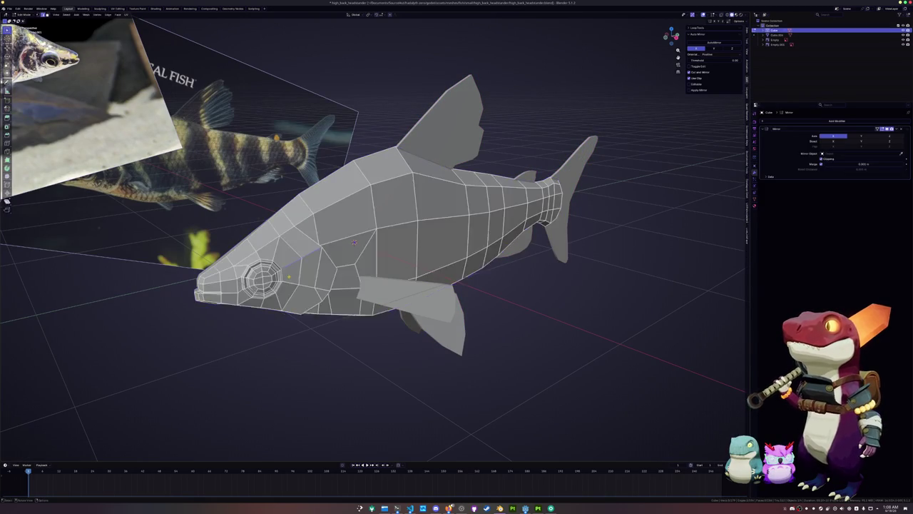
right_click(289, 269)
click(292, 257)
Step: Select the gill edge loop on the head and mark it sharp
key(Tab)
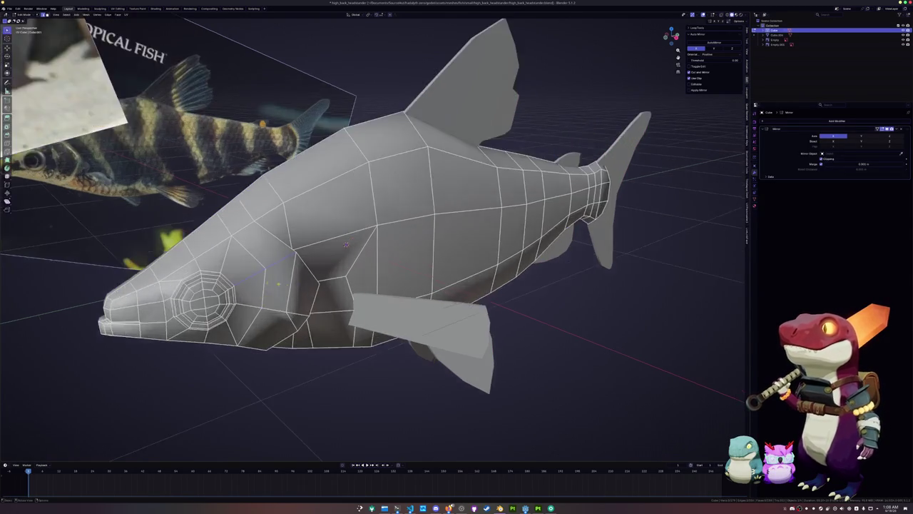
scroll(353, 242, up, 5)
middle_drag(354, 243, 542, 264)
alt+click(419, 271)
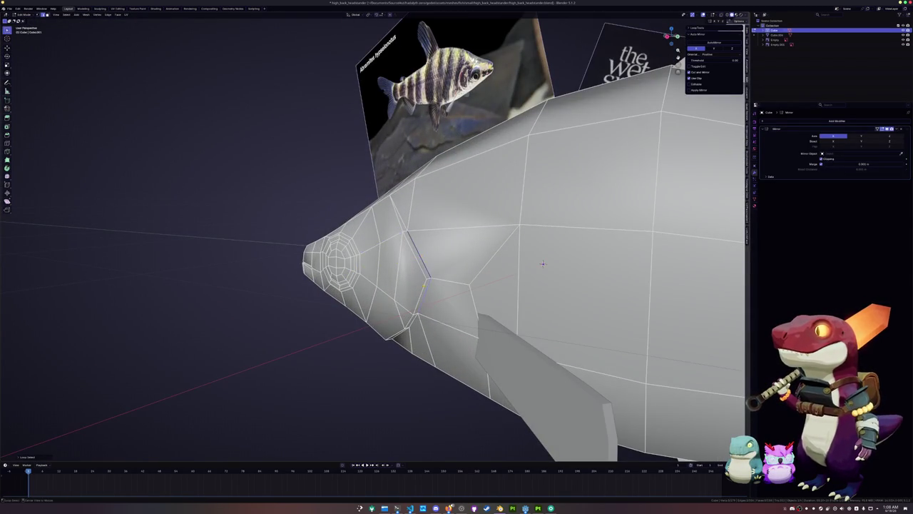
middle_drag(419, 271, 499, 300)
alt+click(406, 367)
mouse_move(406, 367)
middle_down()
mouse_move(560, 310)
mouse_move(499, 300)
mouse_move(556, 275)
middle_up()
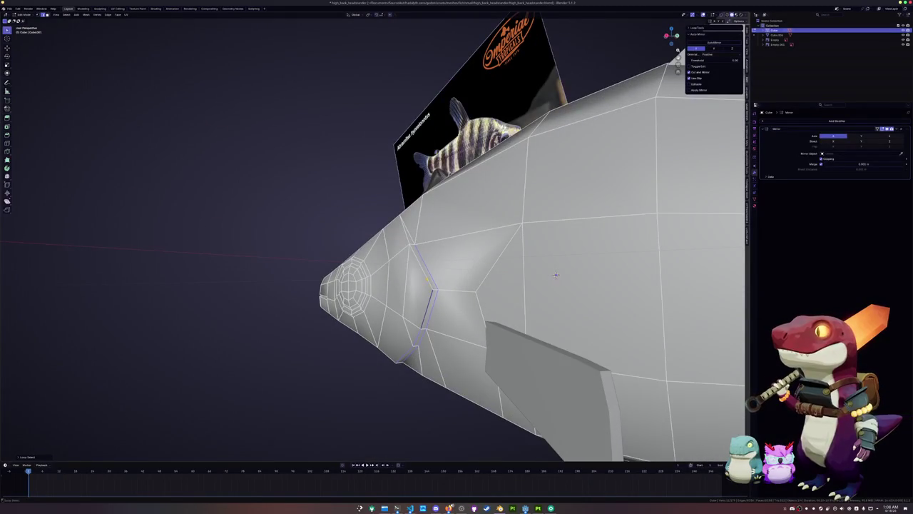
alt+click(410, 229)
right_click(409, 230)
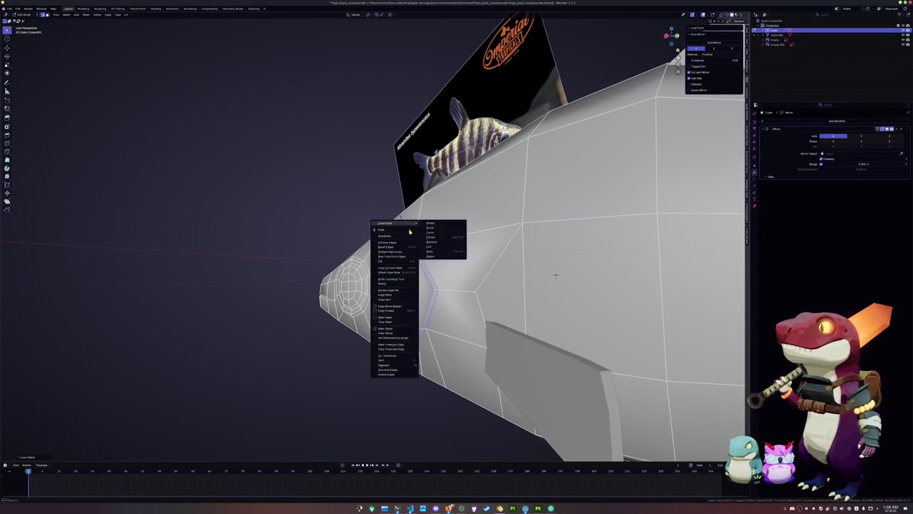
click(403, 326)
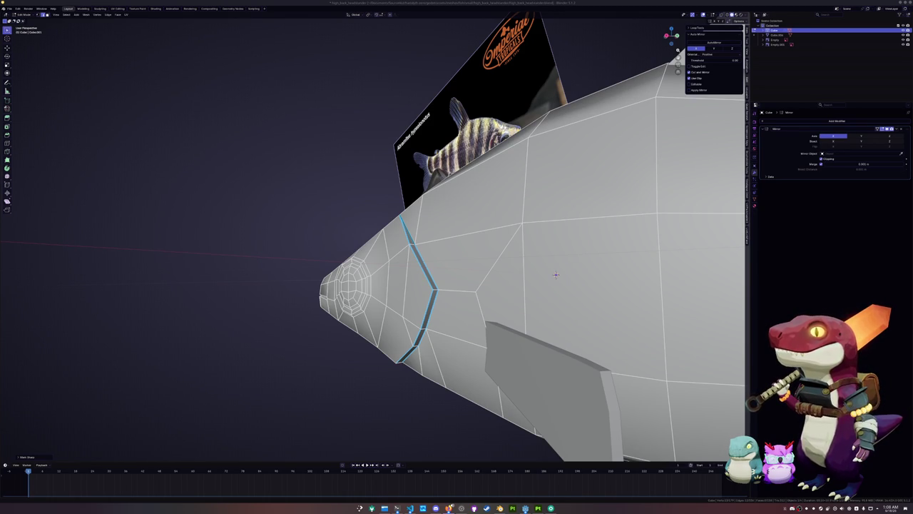
mouse_move(556, 275)
middle_down()
mouse_move(585, 378)
mouse_move(729, 325)
mouse_move(735, 307)
middle_up()
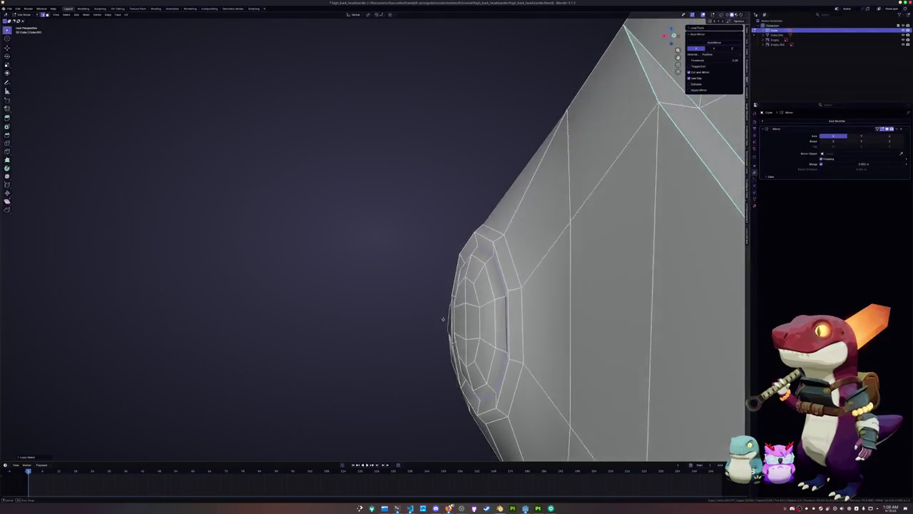
Step: Check the smooth shading from the side, then mark the mouth edge loop sharp
right_click(498, 316)
key(Tab)
mouse_move(498, 316)
middle_down()
mouse_move(355, 352)
mouse_move(207, 186)
middle_up()
key(Tab)
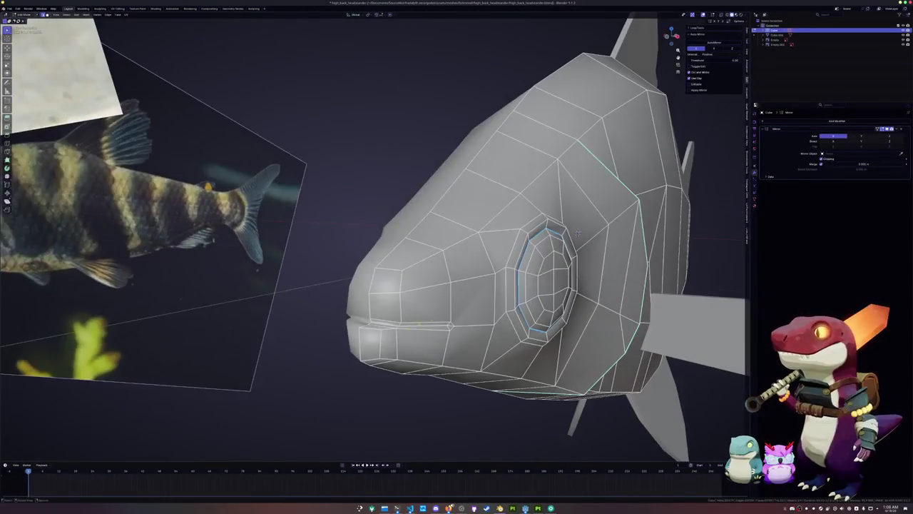
alt+shift+click(410, 325)
right_click(383, 323)
click(385, 326)
Step: Mark the remaining mouth edges sharp, checking the crease in Object Mode
key(Tab)
middle_drag(431, 324, 371, 325)
key(Tab)
scroll(379, 330, up, 4)
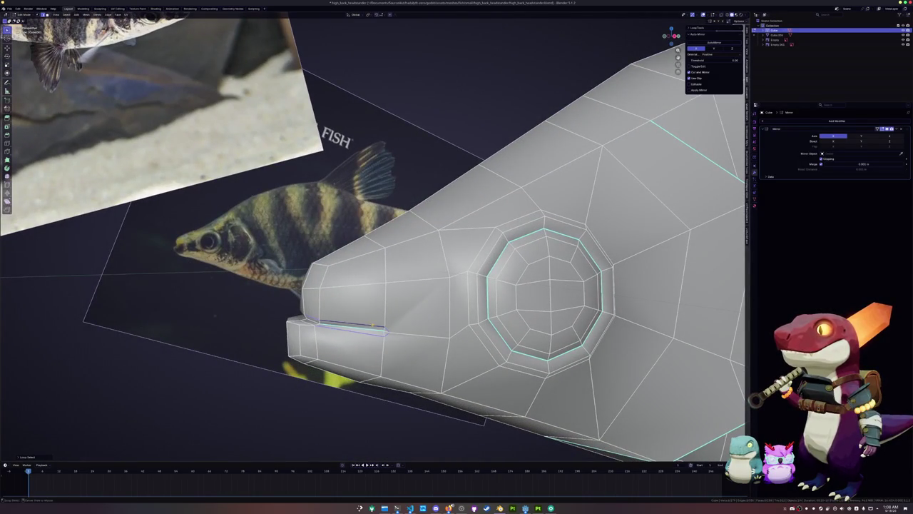
right_click(371, 324)
click(372, 326)
key(Tab)
key(Tab)
right_click(292, 322)
click(288, 324)
key(Tab)
Step: Orbit around the whole fish to inspect its shading, then deselect it
scroll(428, 285, down, 3)
middle_drag(428, 285, 557, 248)
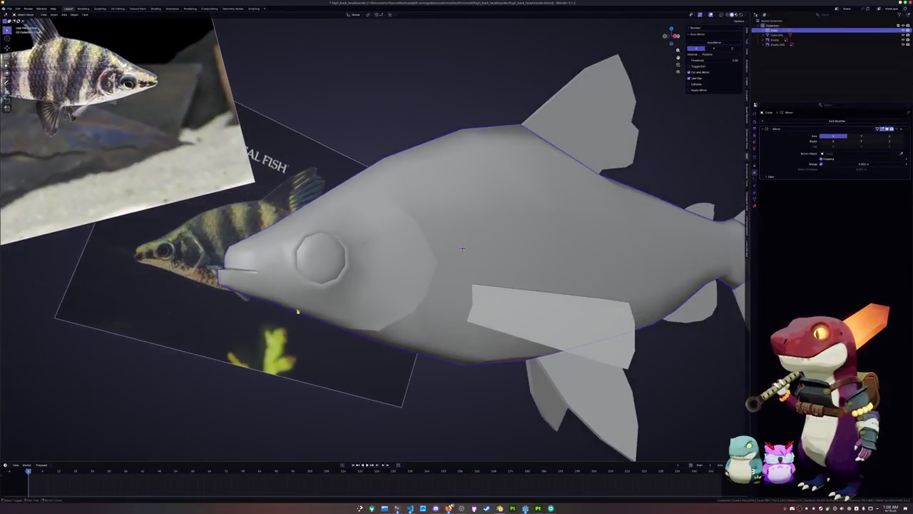
mouse_move(369, 320)
middle_down()
mouse_move(371, 306)
mouse_move(762, 217)
middle_up()
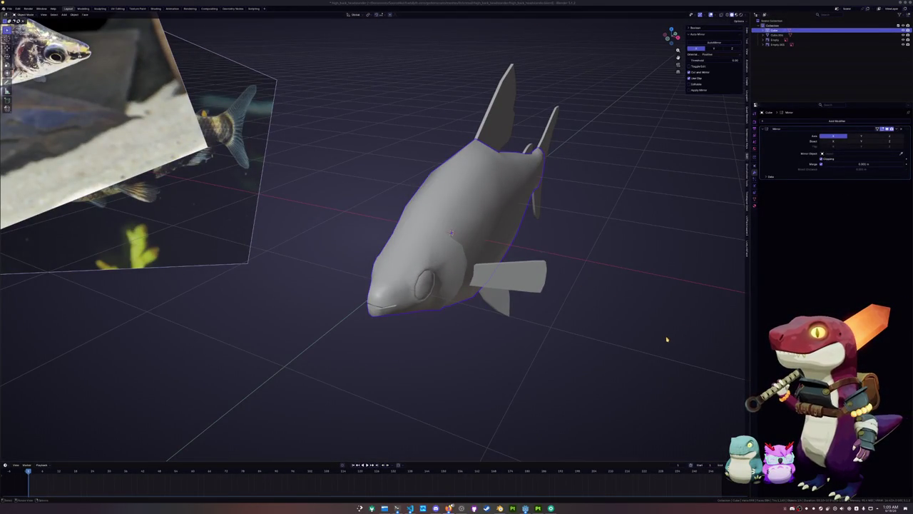
middle_drag(672, 336, 621, 336)
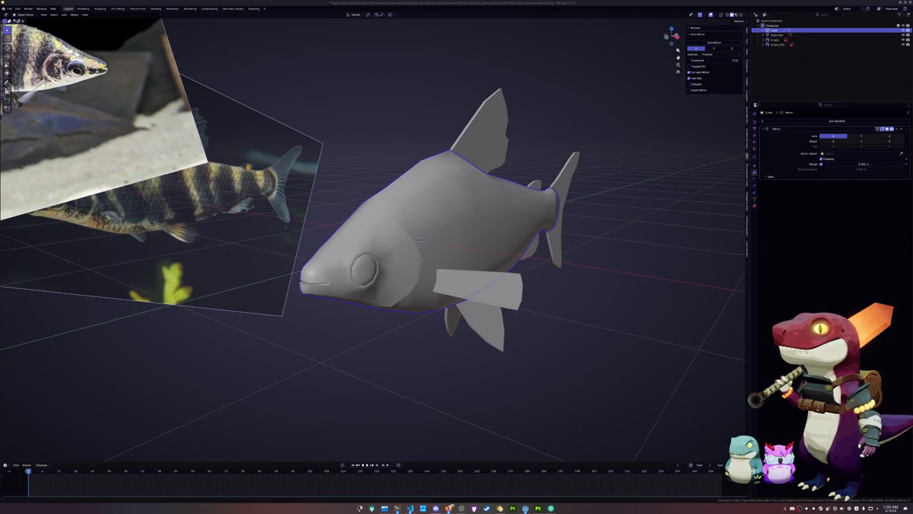
click(568, 368)
Step: Reselect the fish mesh and save the file
click(400, 276)
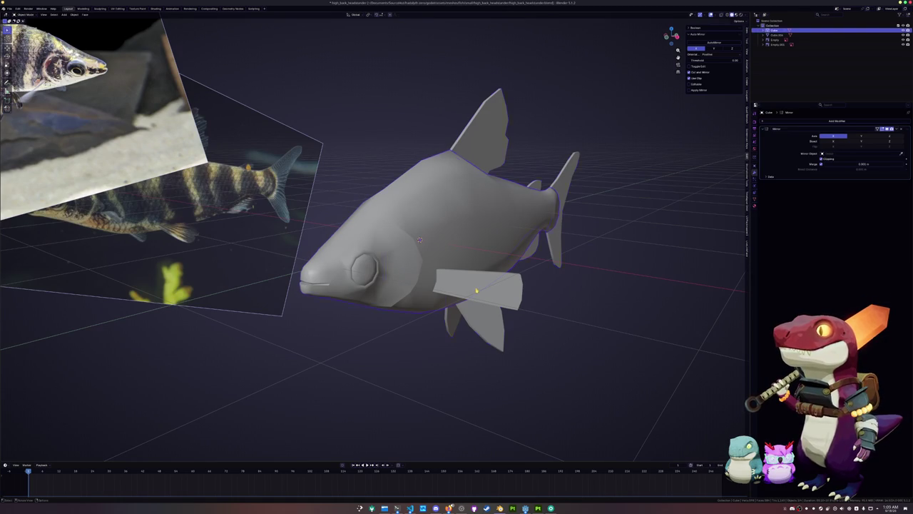
key(ctrl+s)
middle_drag(388, 321, 389, 289)
key(Tab)
middle_drag(458, 194, 393, 236)
key(Tab)
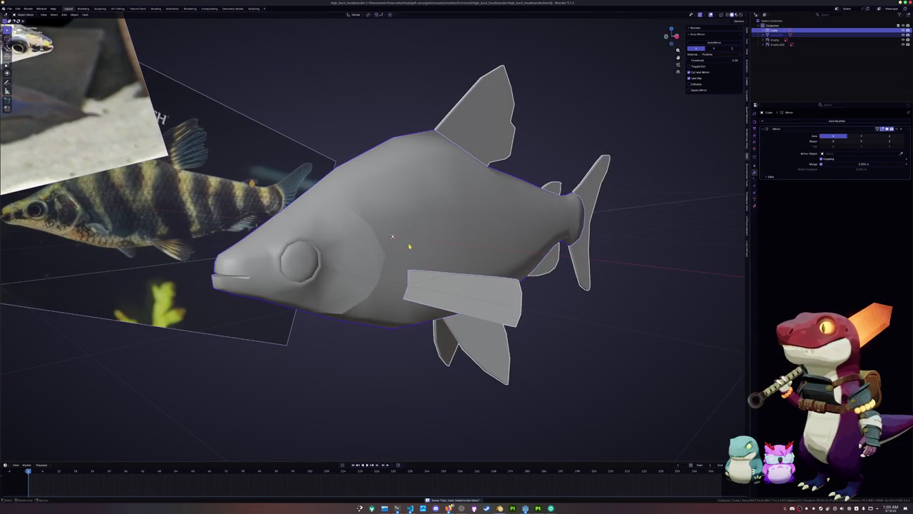
Step: Select similar eye and mouth edges and mark them as seams
key(Tab)
key(shift+g)
click(368, 235)
right_click(373, 234)
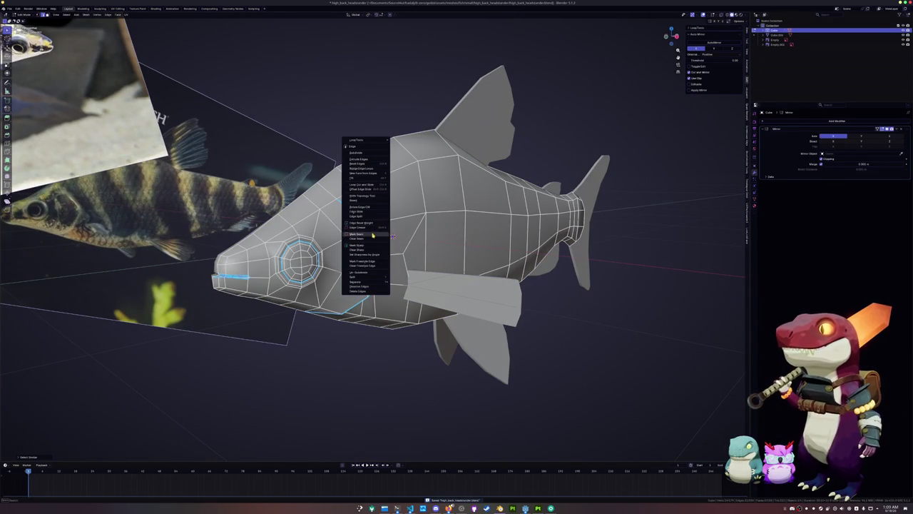
click(373, 234)
Step: Mark the gill line edges behind the head as seams
middle_drag(372, 235, 378, 278)
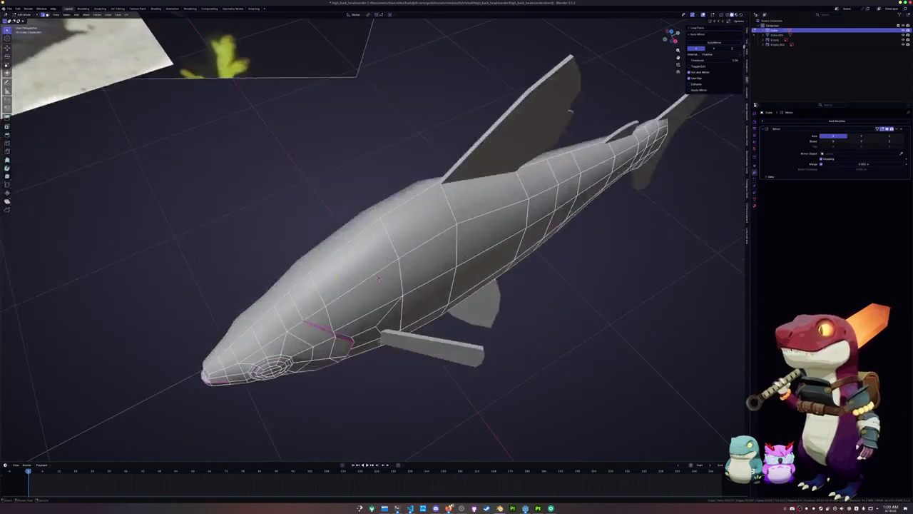
shift+click(299, 312)
right_click(302, 314)
click(314, 316)
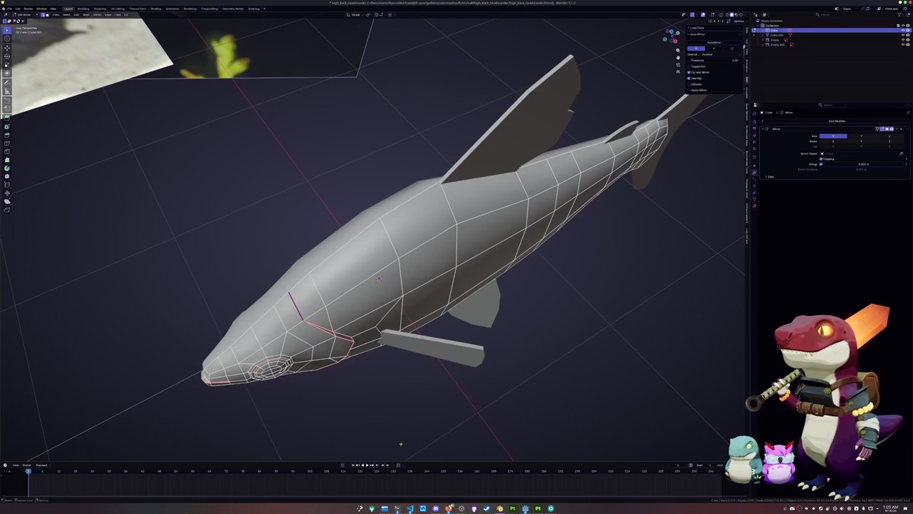
click(487, 508)
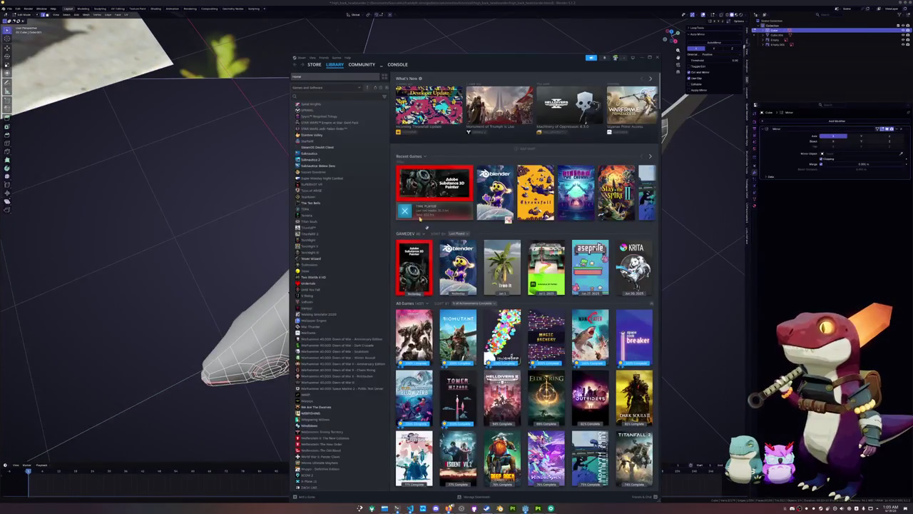
Step: Scroll through the Steam game library looking for Ace of Seafood
scroll(508, 224, down, 1)
scroll(509, 224, down, 1)
scroll(464, 235, up, 1)
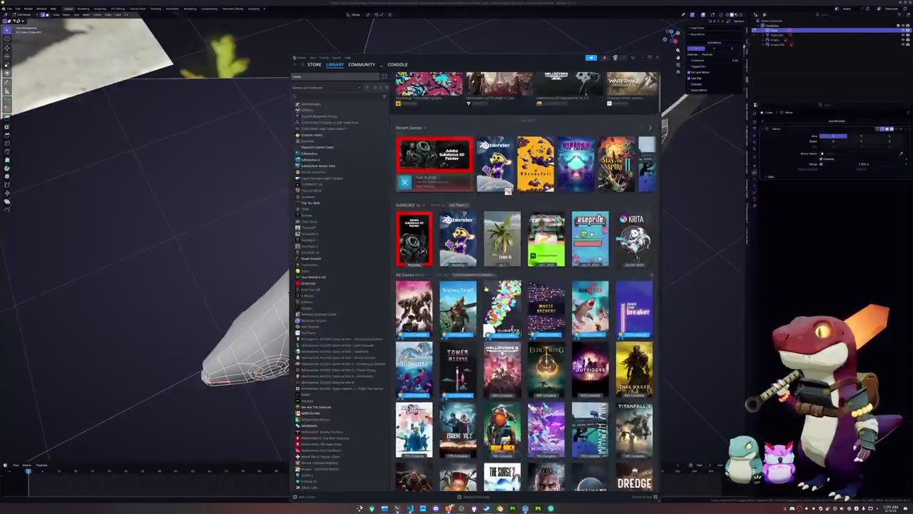
scroll(399, 239, up, 1)
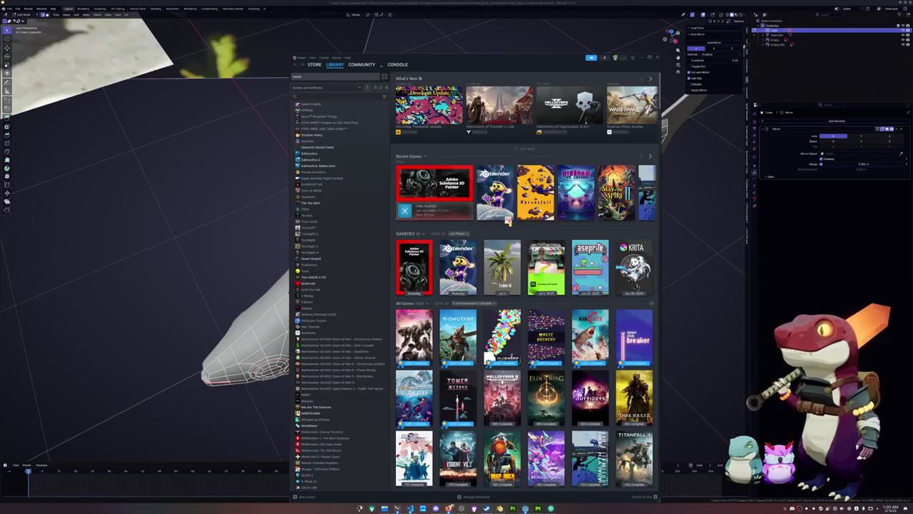
scroll(508, 221, down, 1)
scroll(508, 221, down, 2)
scroll(508, 221, down, 1)
scroll(508, 221, down, 1)
scroll(524, 281, down, 2)
scroll(524, 281, down, 2)
scroll(525, 281, down, 2)
scroll(524, 281, down, 2)
scroll(524, 281, down, 1)
scroll(339, 300, up, 3)
scroll(338, 300, up, 3)
scroll(338, 300, up, 3)
scroll(524, 281, up, 2)
scroll(525, 281, up, 3)
scroll(525, 281, up, 3)
scroll(524, 281, up, 1)
scroll(339, 300, up, 3)
Step: Search the library for 'fea', launch Ace of Seafood, and hide Steam
click(316, 96)
text(f)
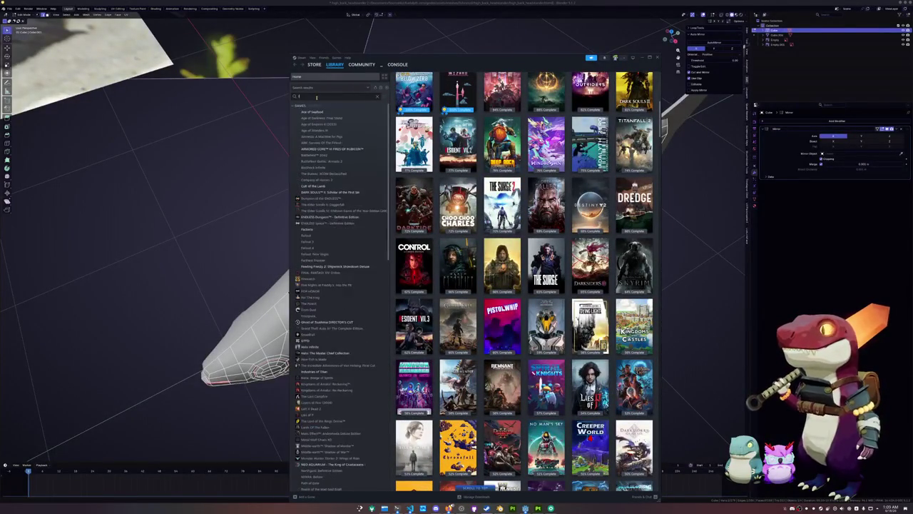
text(ea)
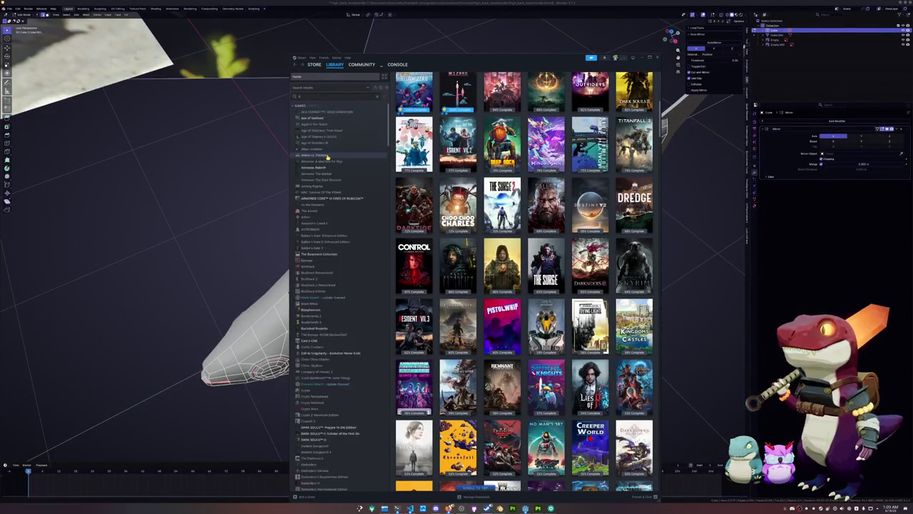
double_click(312, 112)
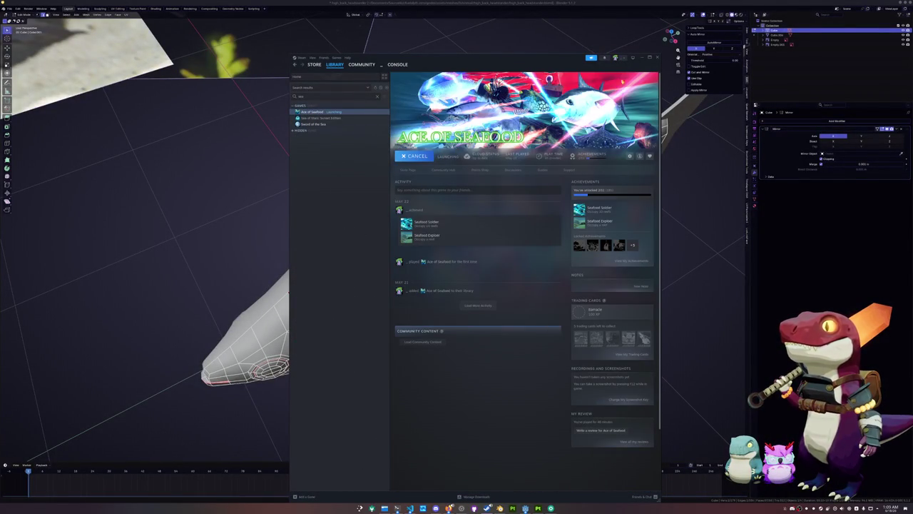
click(641, 58)
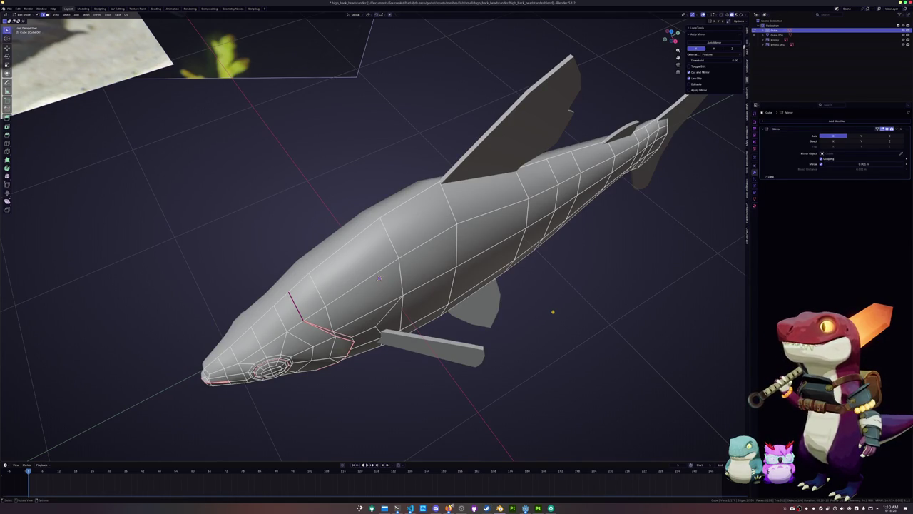
Step: Orbit and zoom around the fish to inspect the marked head edges from the side
mouse_move(379, 278)
middle_down()
mouse_move(364, 227)
mouse_move(353, 251)
mouse_move(300, 246)
middle_up()
scroll(300, 247, up, 3)
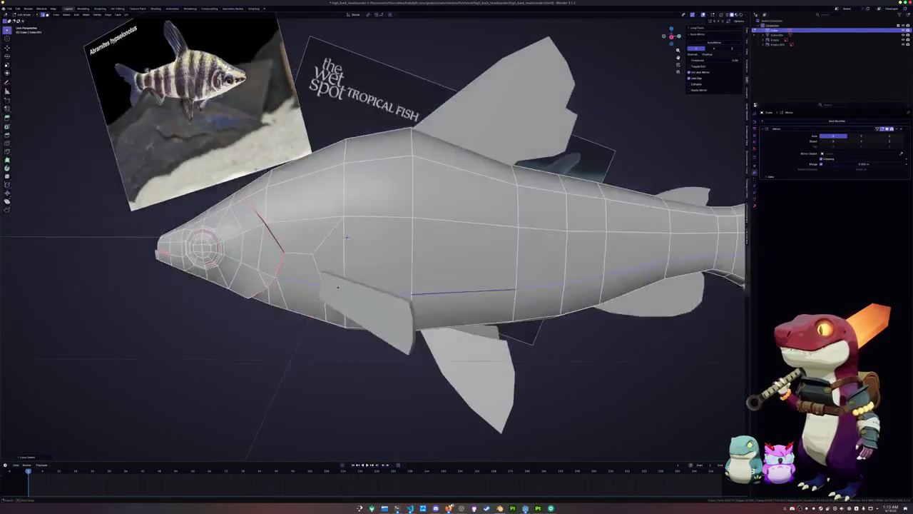
middle_drag(242, 243, 301, 218)
scroll(271, 235, down, 3)
right_click(385, 135)
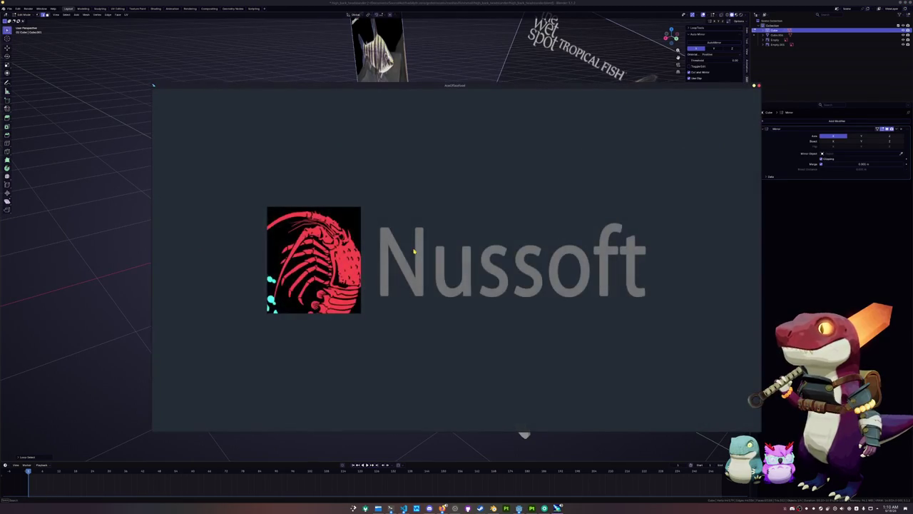
Step: Orbit and zoom in on the fish model from a rear-oblique angle
mouse_move(285, 214)
middle_down()
mouse_move(311, 224)
mouse_move(335, 214)
middle_up()
right_click(424, 127)
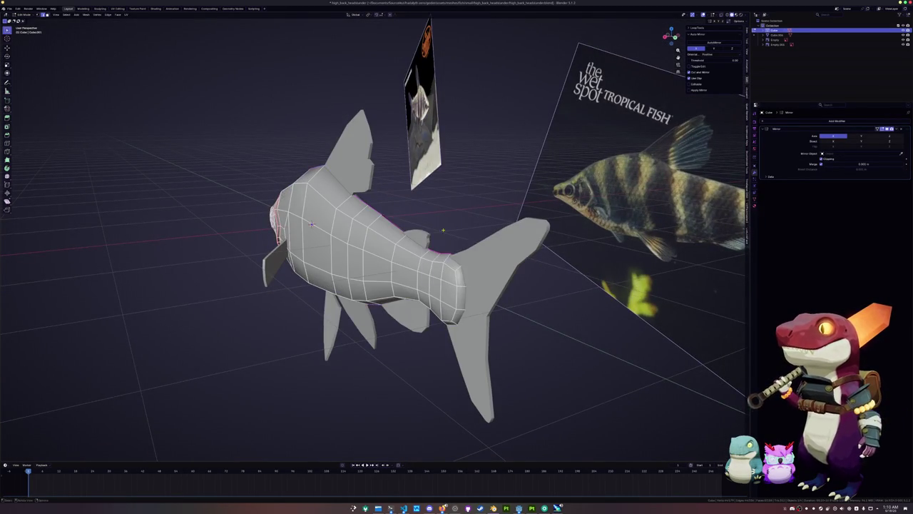
middle_drag(399, 214, 300, 249)
Step: Pass the title screen, load the Lionfish No.1 save, and commence operations
key(Return)
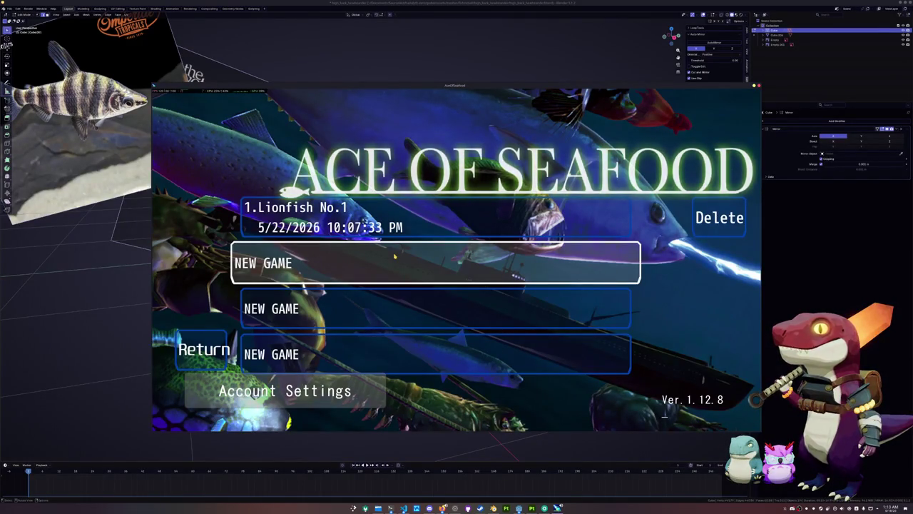
click(401, 219)
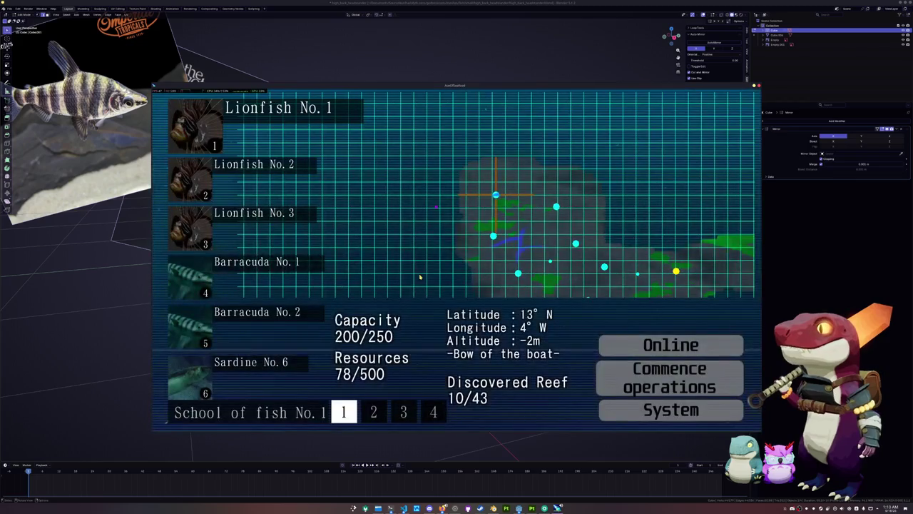
key(Down)
key(Up)
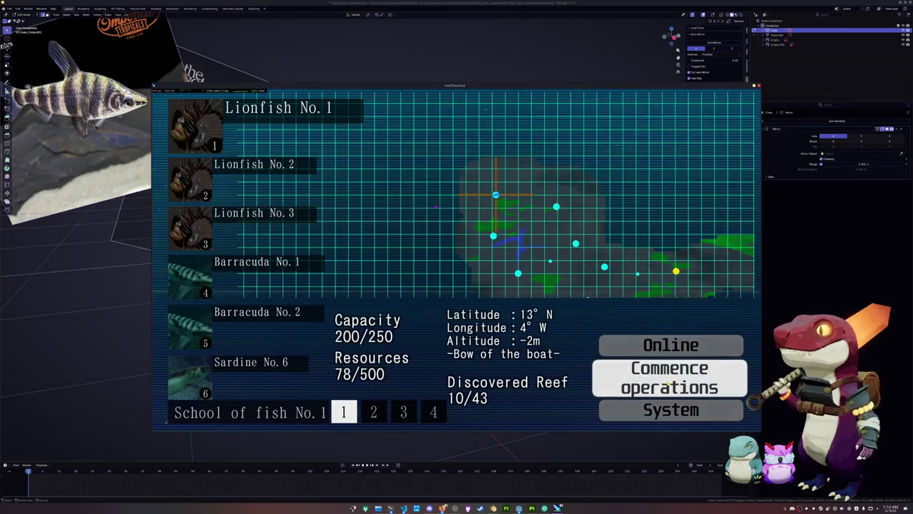
key(Return)
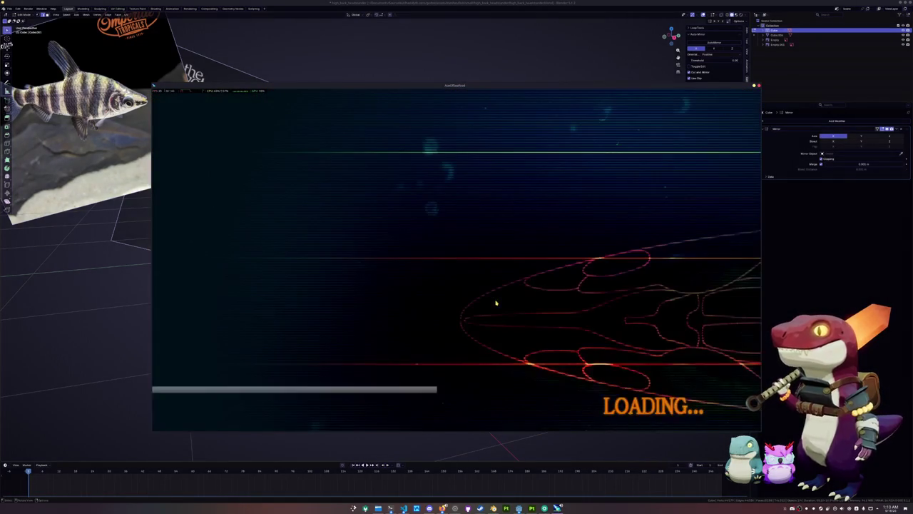
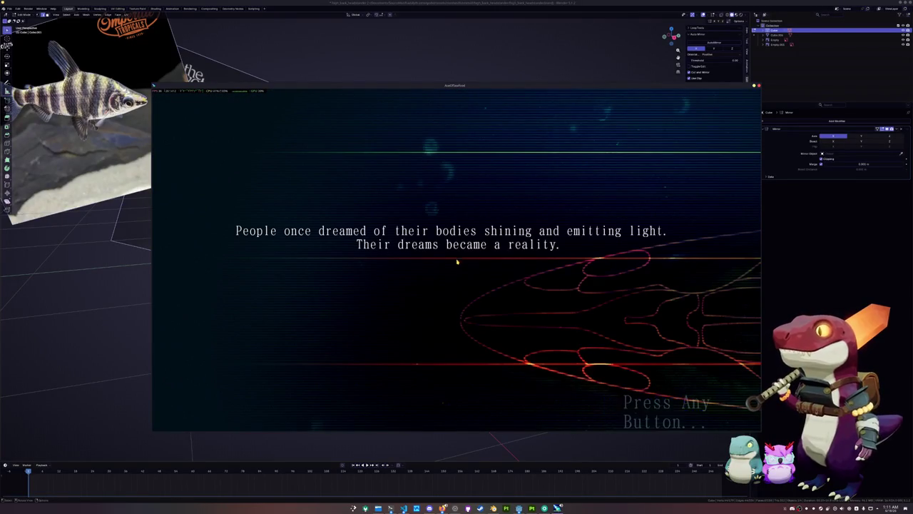
Step: Get past the Ace of Seafood title, browse two reef locations, and confirm Commence operations
click(517, 276)
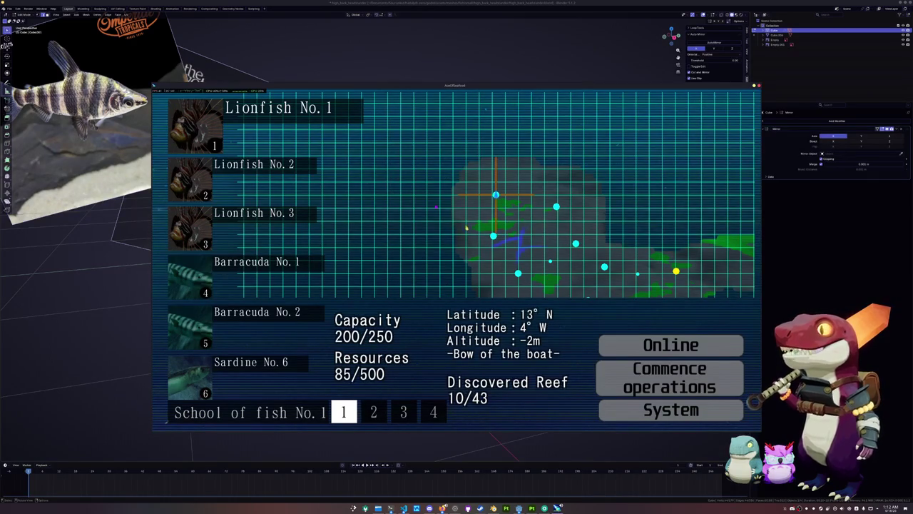
key(Right)
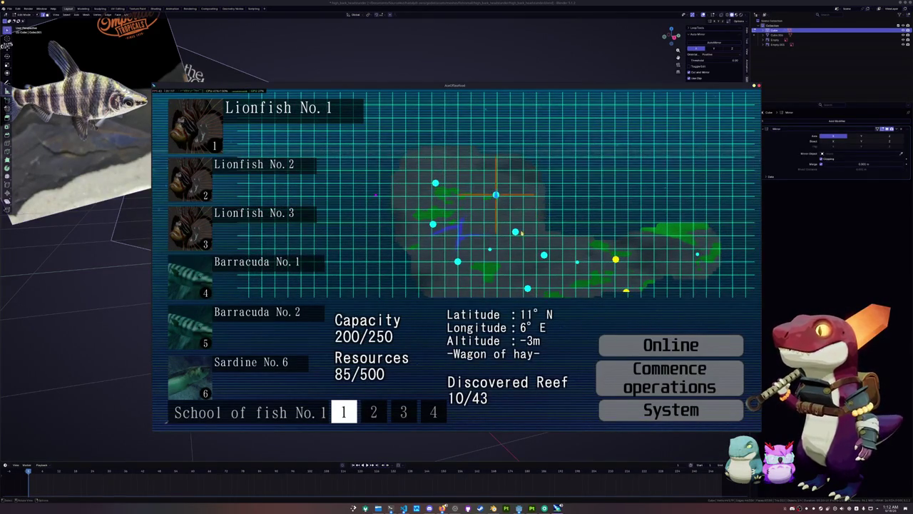
key(Right)
key(Down)
key(Down)
key(Up)
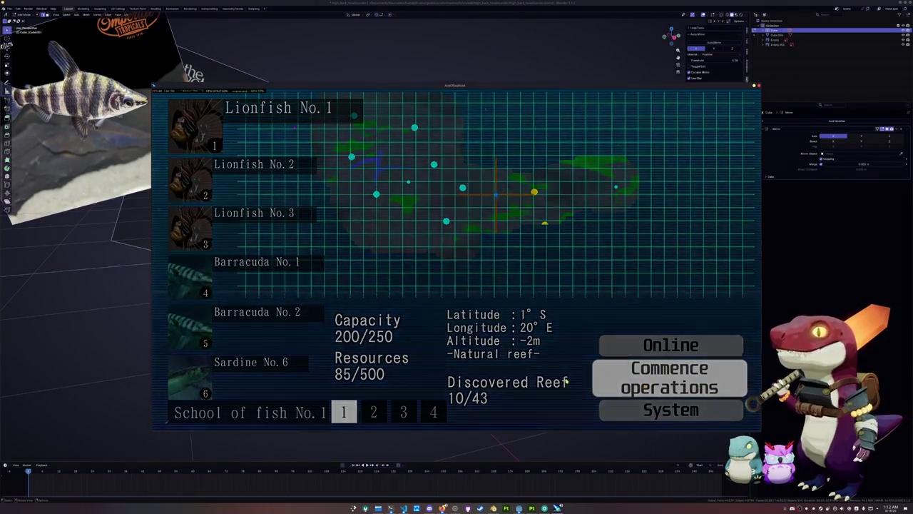
key(Return)
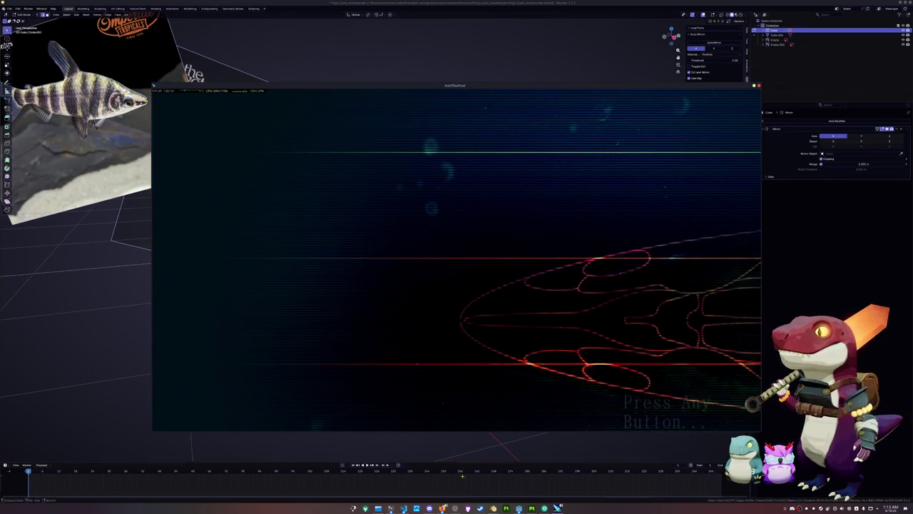
Step: Search the Steam library for 'chogs' and open the PHOGS! page
click(459, 329)
text(chogs)
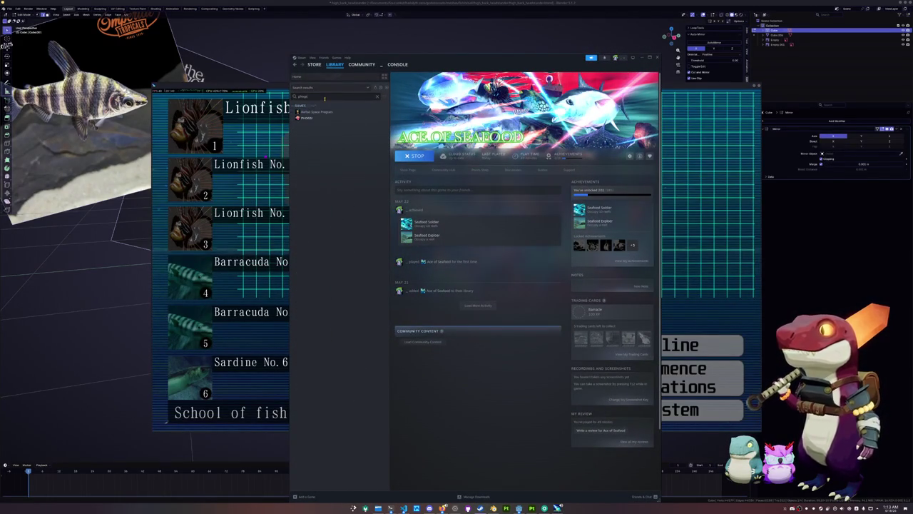
click(307, 118)
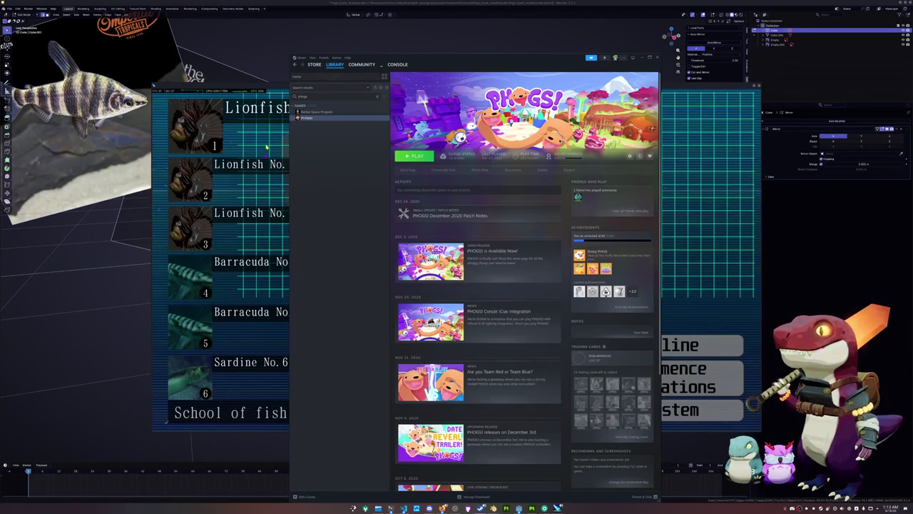
Step: Exit Ace of Seafood and press PLAY on PHOGS!
click(267, 146)
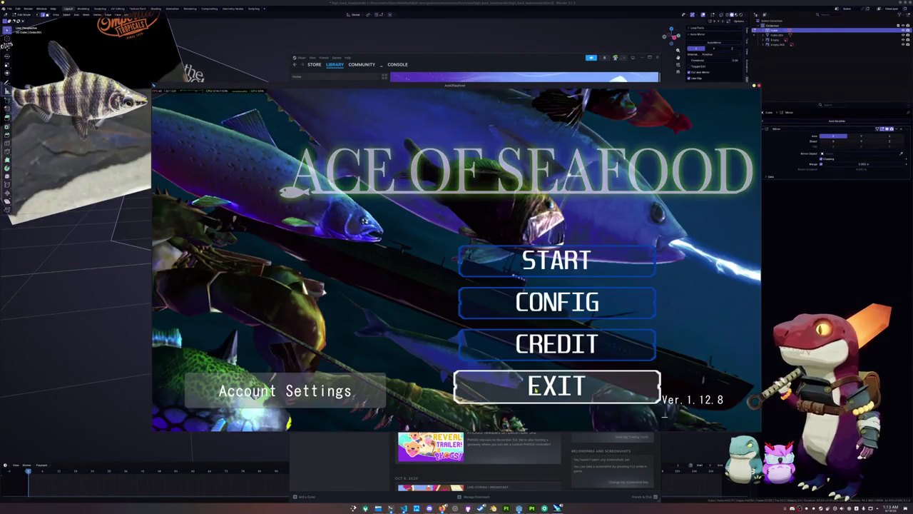
click(536, 388)
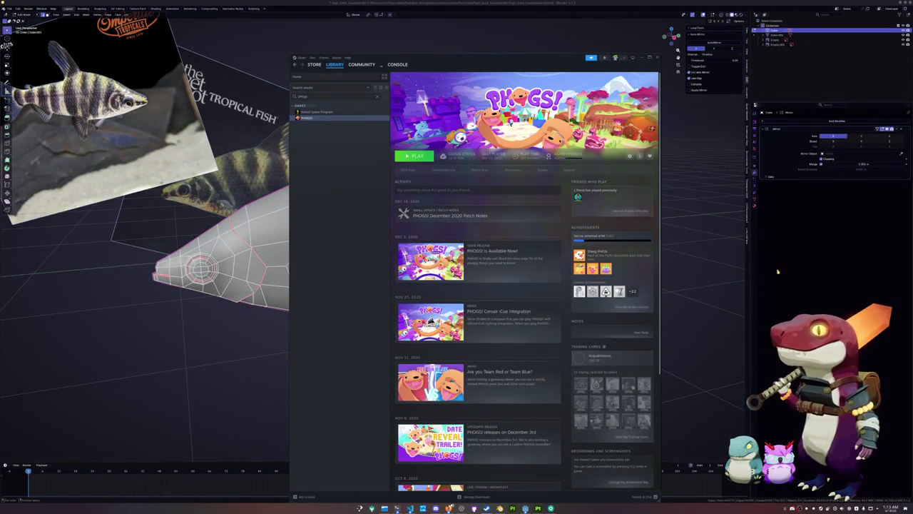
click(415, 156)
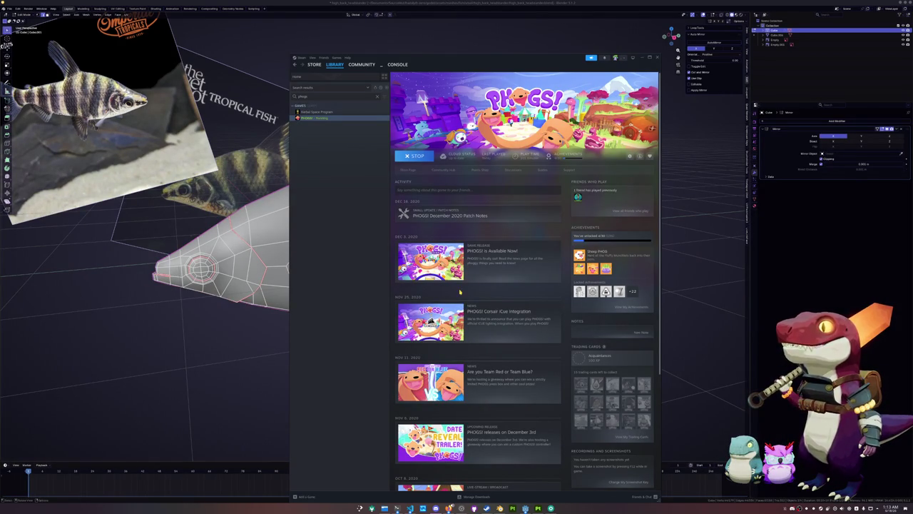
middle_drag(278, 271, 300, 251)
Step: Mark the fish's top edge loop as a seam, then select all and leave Edit Mode
key(a)
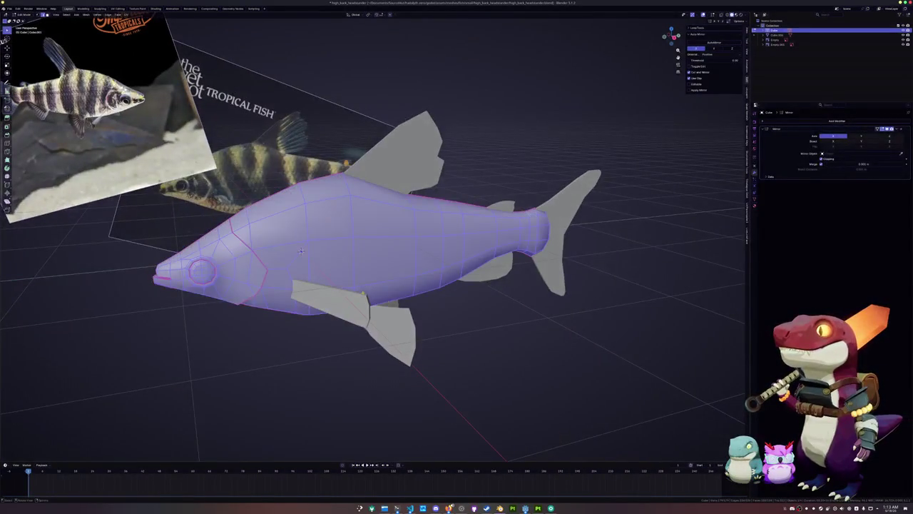
key(alt+a)
alt+click(428, 202)
right_click(442, 252)
click(427, 252)
middle_drag(427, 253, 398, 266)
key(a)
key(Tab)
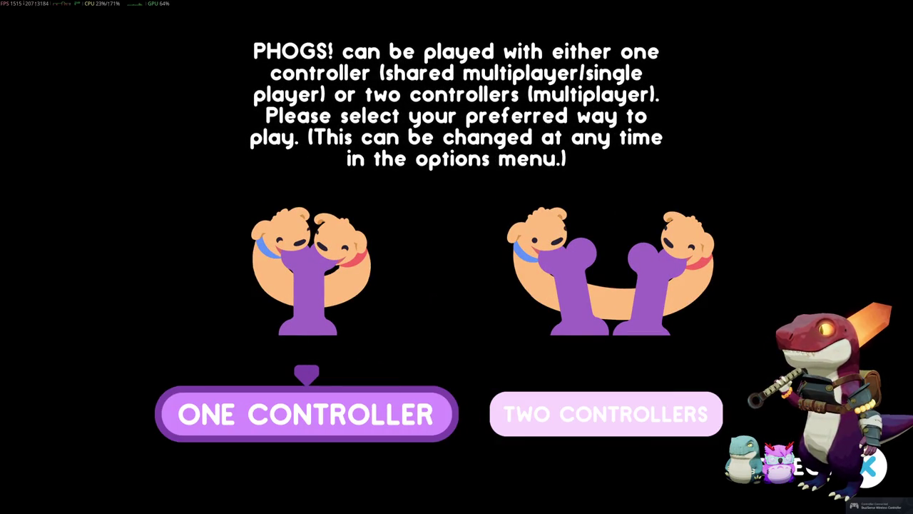
Step: Choose ONE CONTROLLER, pass the title screen, and open the SAVES screen
key(Return)
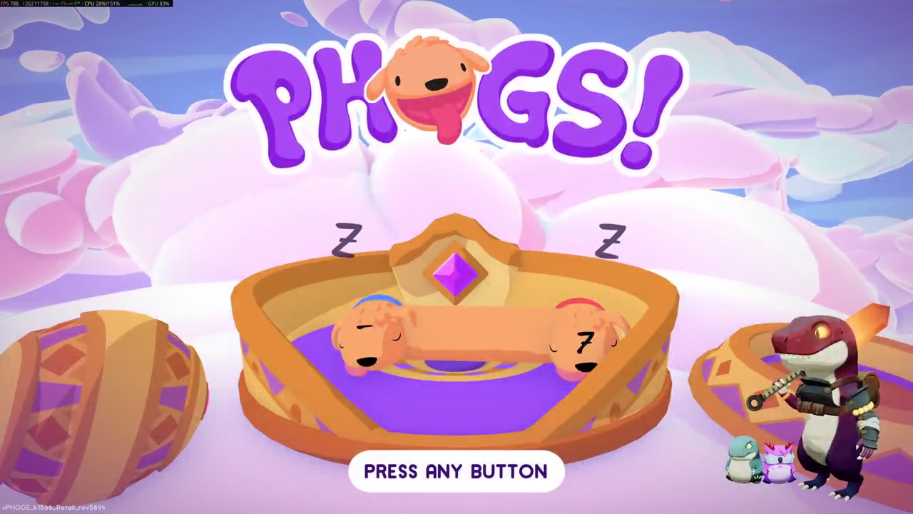
key(Return)
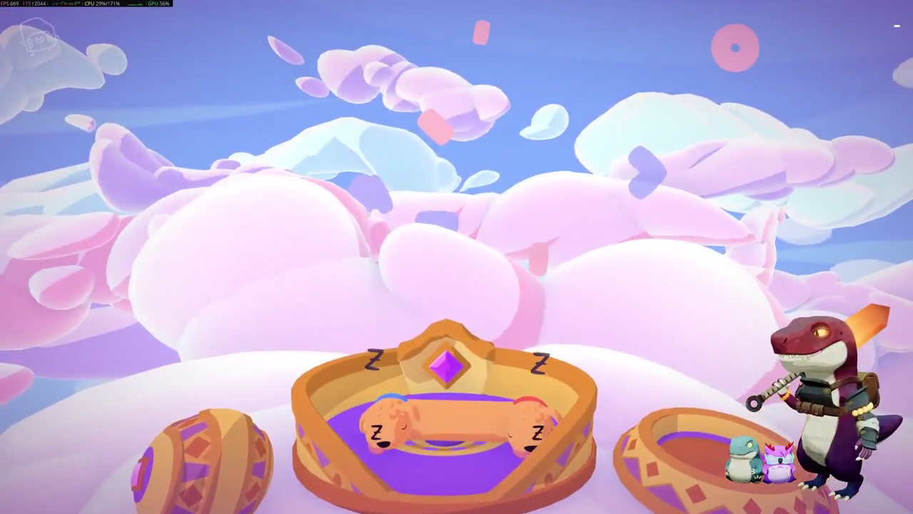
key(Down)
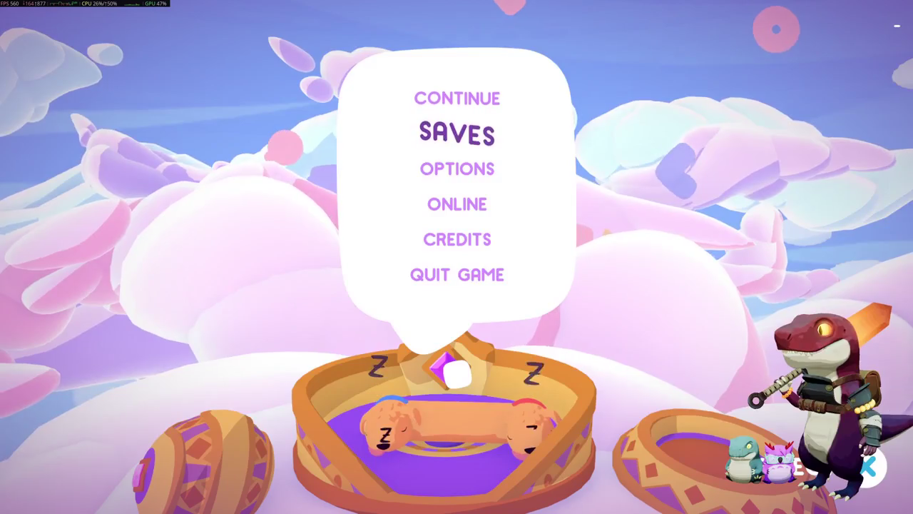
key(Down)
key(Up)
key(Return)
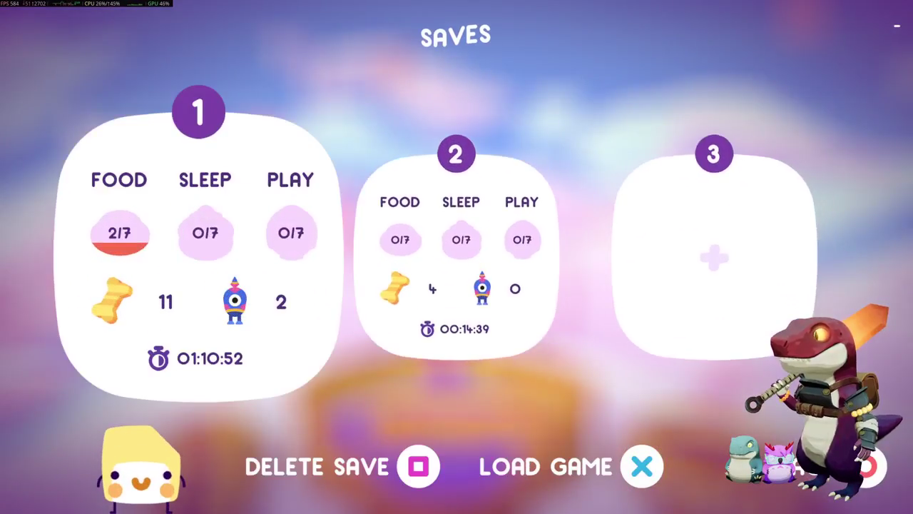
Step: Load save slot 2 and close the main menu to start playing
key(Right)
key(Delete)
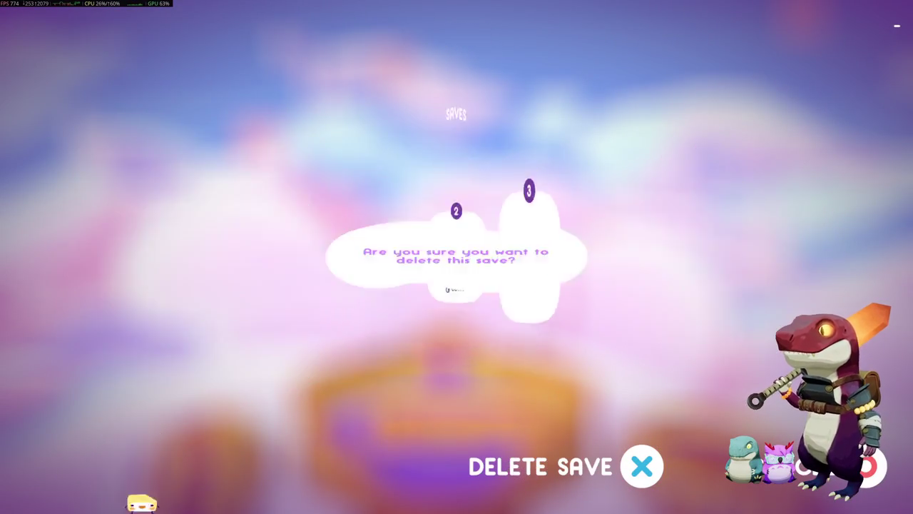
key(Escape)
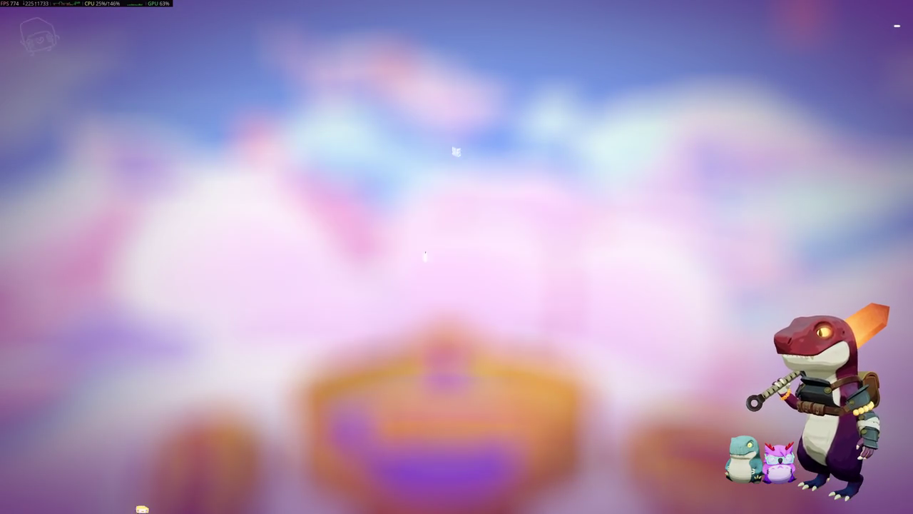
key(Delete)
key(Return)
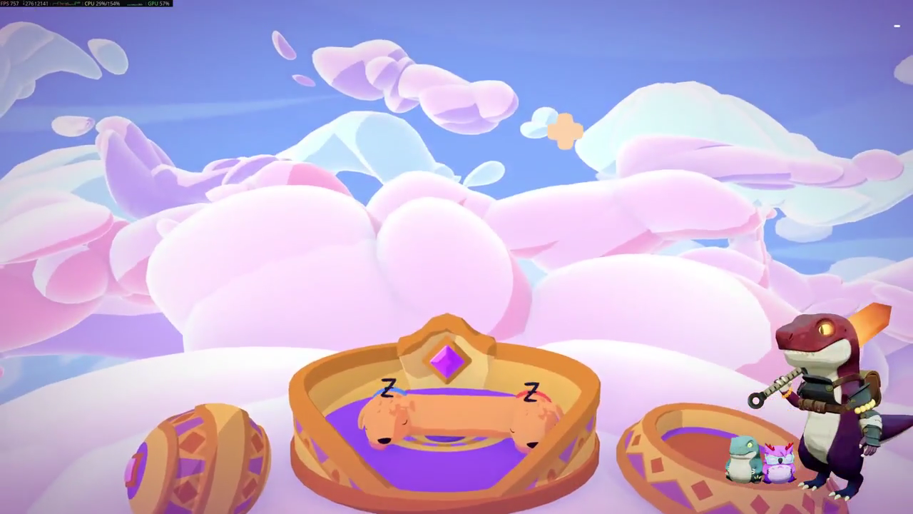
key(Down)
key(Escape)
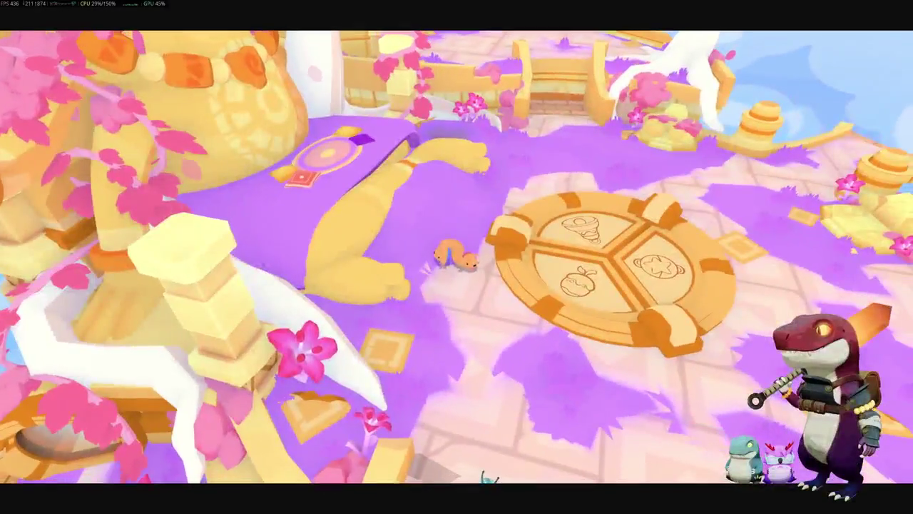
Step: Pause, open Options, and compare the one- and two-controller layouts
key(Escape)
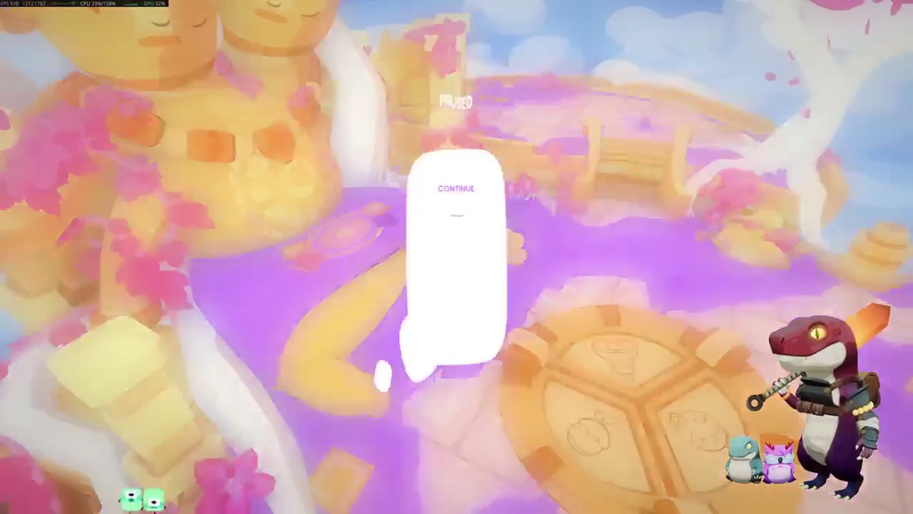
key(Down)
key(Down)
key(Down)
key(Down)
key(Return)
key(Down)
key(Down)
key(Down)
key(Up)
key(Up)
key(Up)
key(Up)
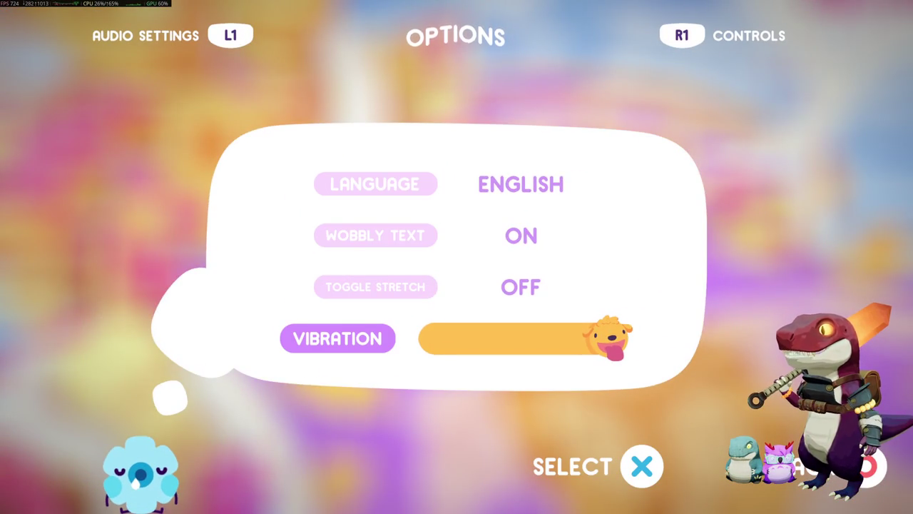
key(e)
key(Right)
key(Left)
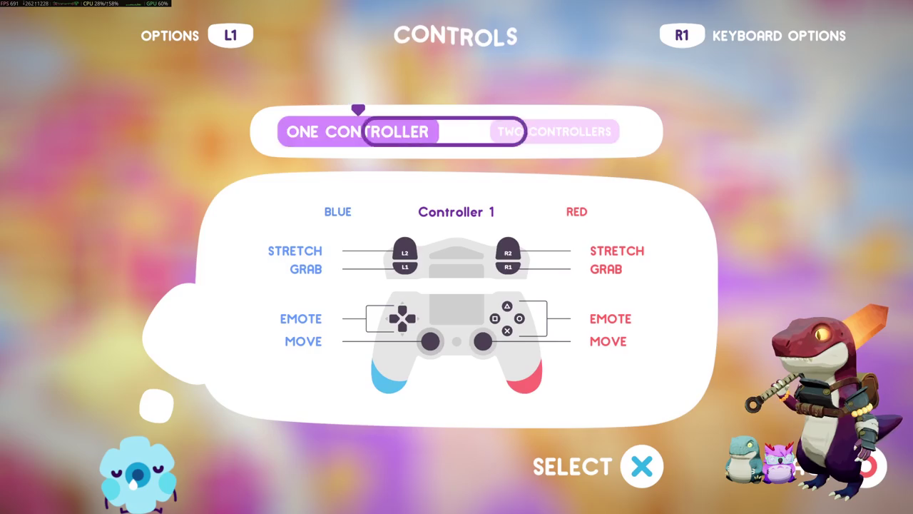
Step: Set the graphics QUALITY to HIGHEST
key(e)
key(e)
key(Down)
key(Up)
key(Return)
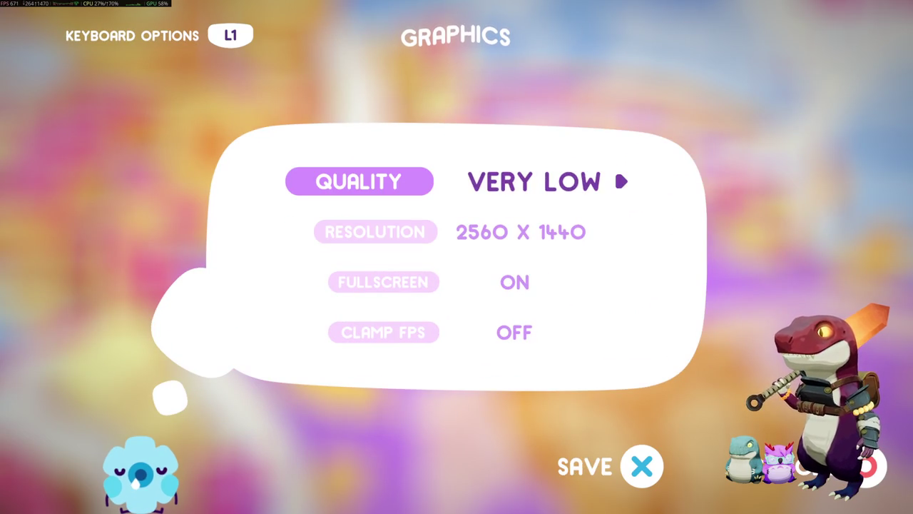
key(Right)
key(Right)
key(Right)
key(Right)
key(Right)
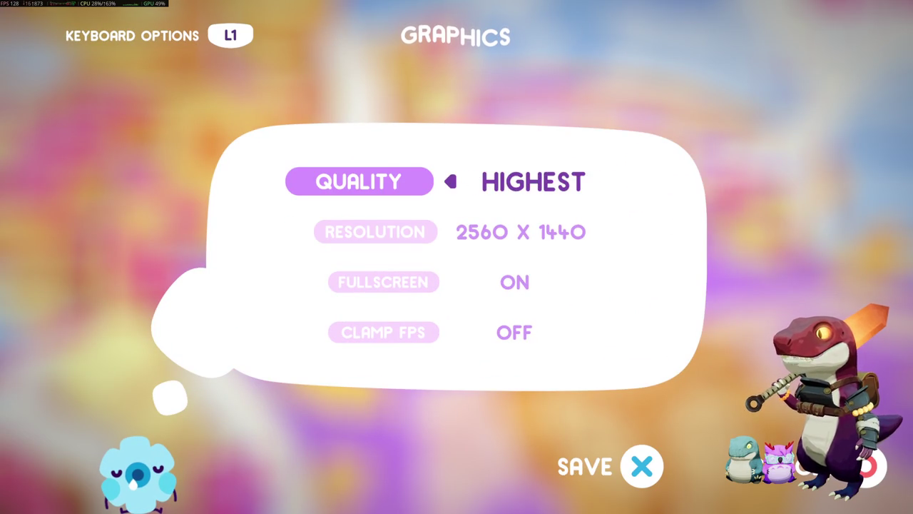
key(Return)
key(Down)
key(Down)
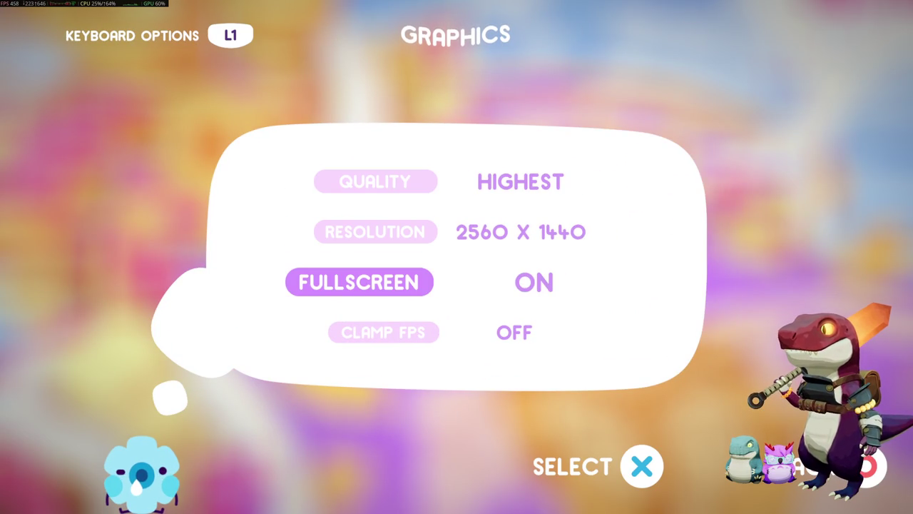
Step: Lower the MASTER volume in Audio Settings to about half
key(q)
key(q)
key(q)
key(Down)
key(Down)
key(Down)
key(q)
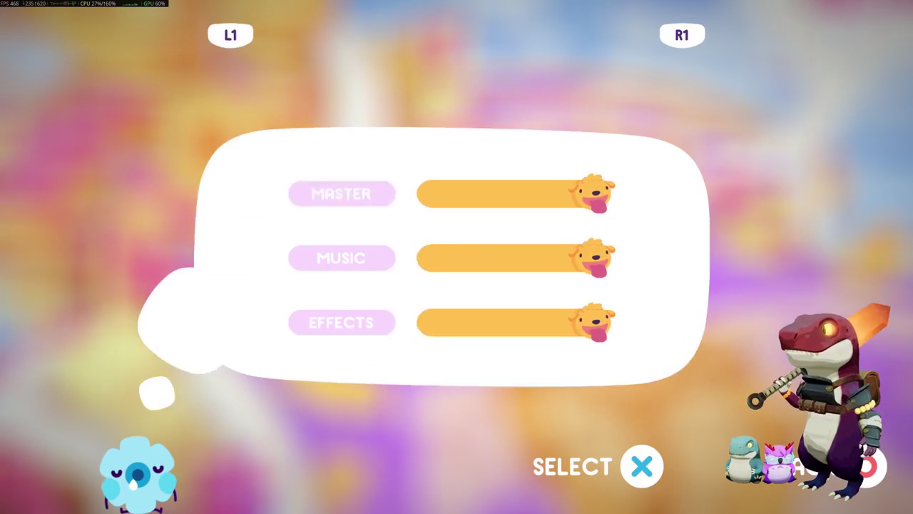
key(Return)
key(Left)
key(Left)
key(Left)
key(Left)
key(Left)
key(Left)
key(Left)
key(Left)
key(Left)
key(Return)
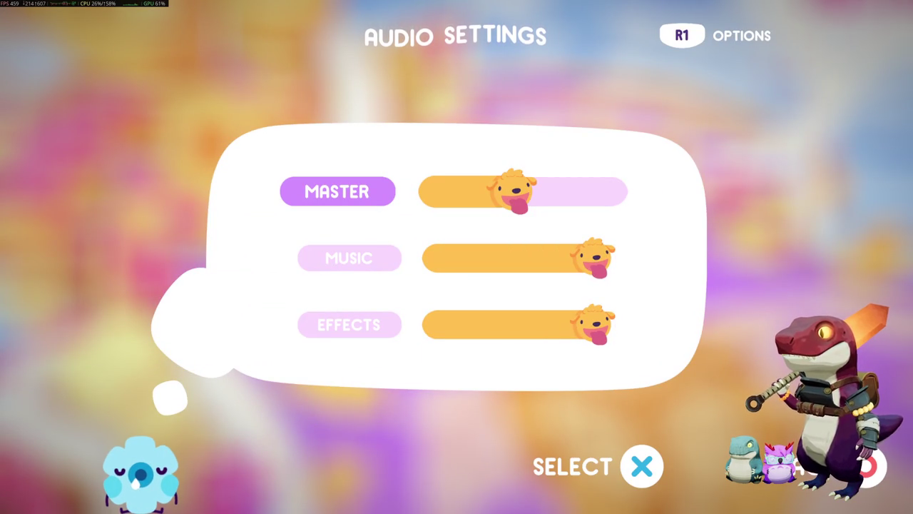
key(Down)
Step: Choose ONLINE > PLAY WITH A FRIEND and accept the worm reset with YES
key(Down)
key(Up)
key(Up)
key(Escape)
key(Down)
key(Down)
key(Down)
key(Down)
key(Up)
key(Return)
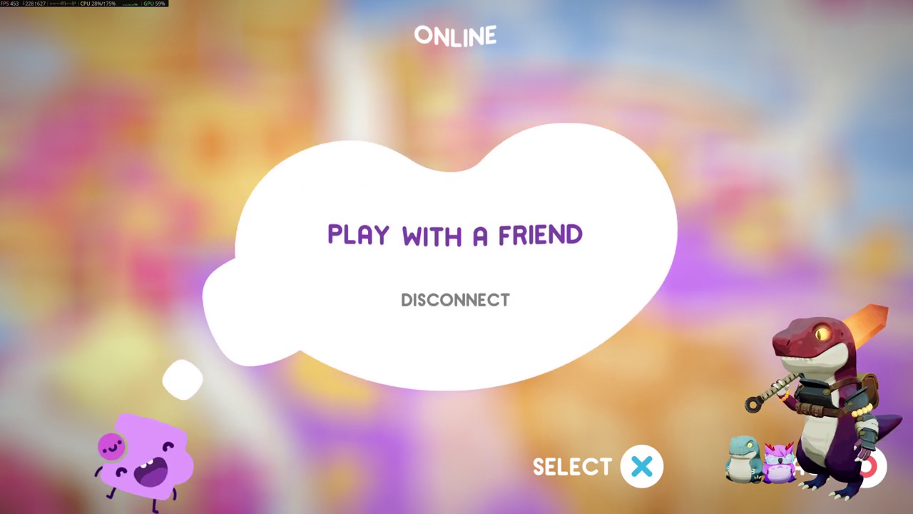
key(Return)
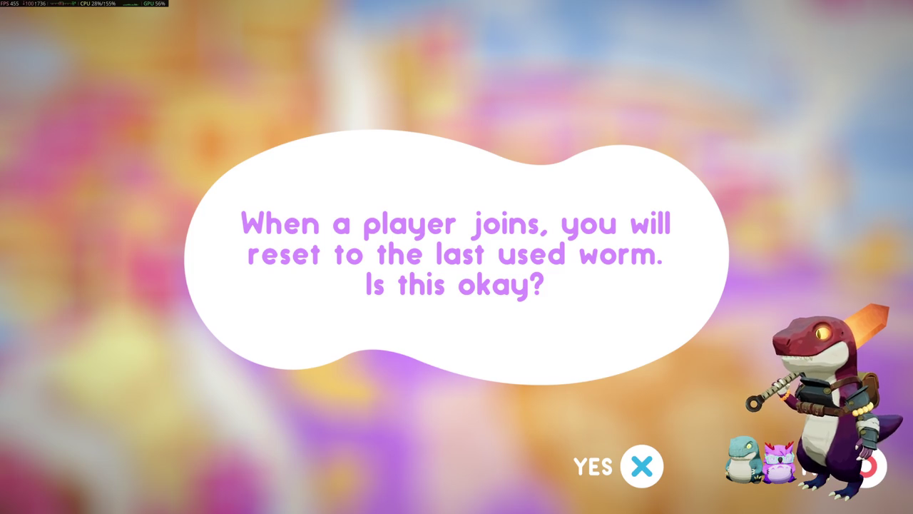
key(Return)
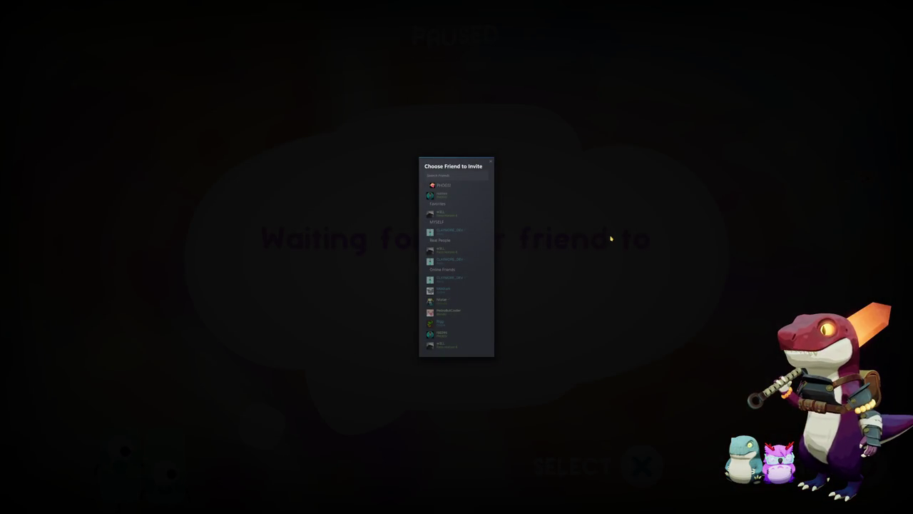
Step: Dismiss Steam's 'Choose Friend to Invite' overlay, leaving 'Waiting for your friend to join...' showing
click(441, 194)
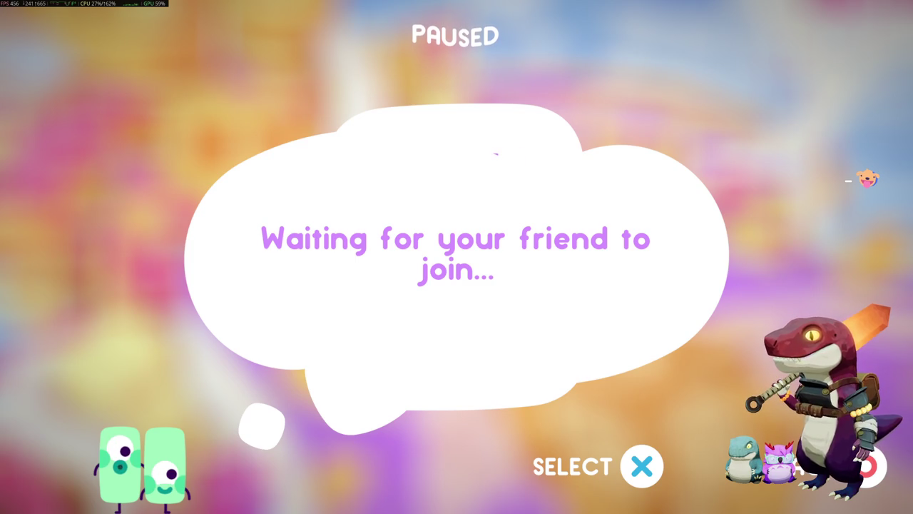
Step: Pause PHOGS! and lower the Master volume in Audio Settings
key(Escape)
key(Escape)
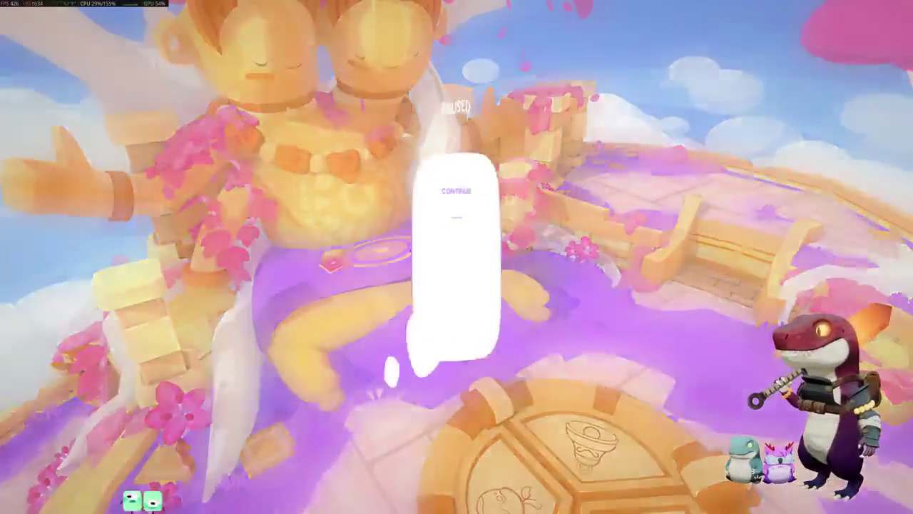
key(Down)
key(Down)
key(Down)
key(Up)
key(Return)
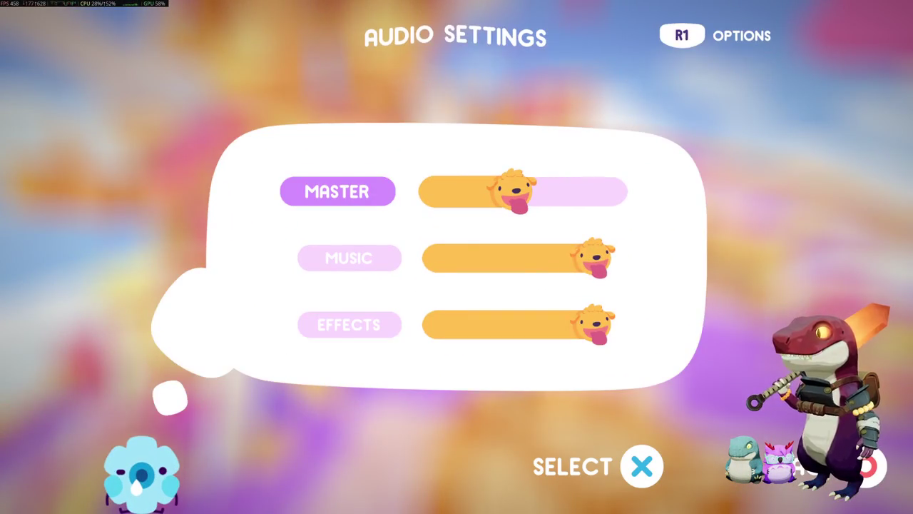
key(Return)
key(Left)
key(Left)
key(Left)
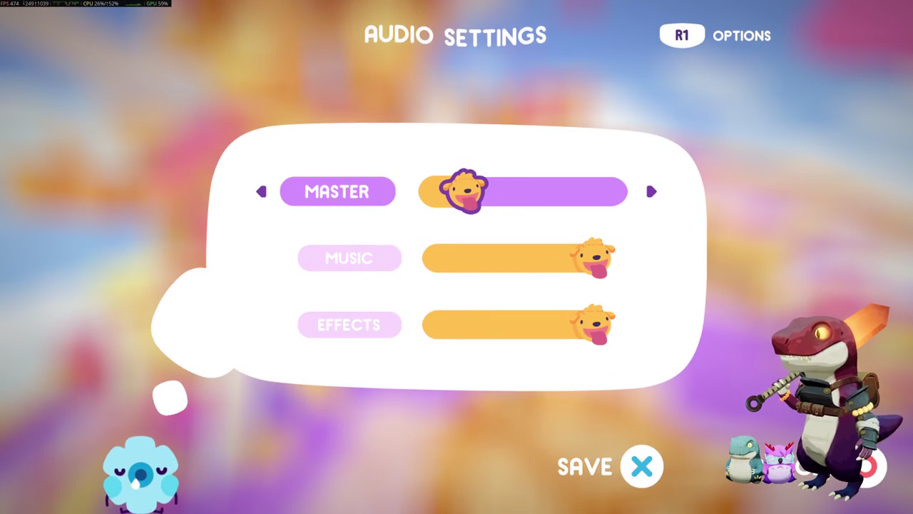
key(Return)
Step: Choose Online > Play With A Friend and invite the friend from the list
key(e)
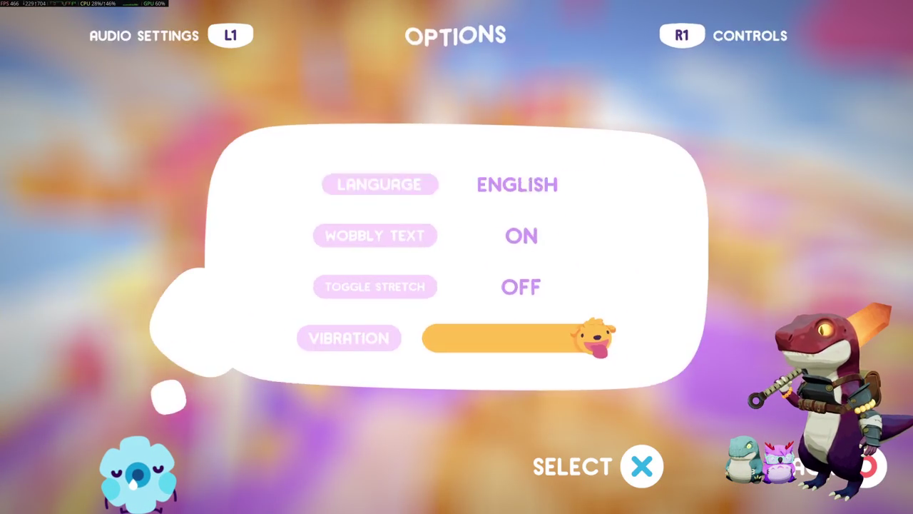
key(e)
key(e)
key(e)
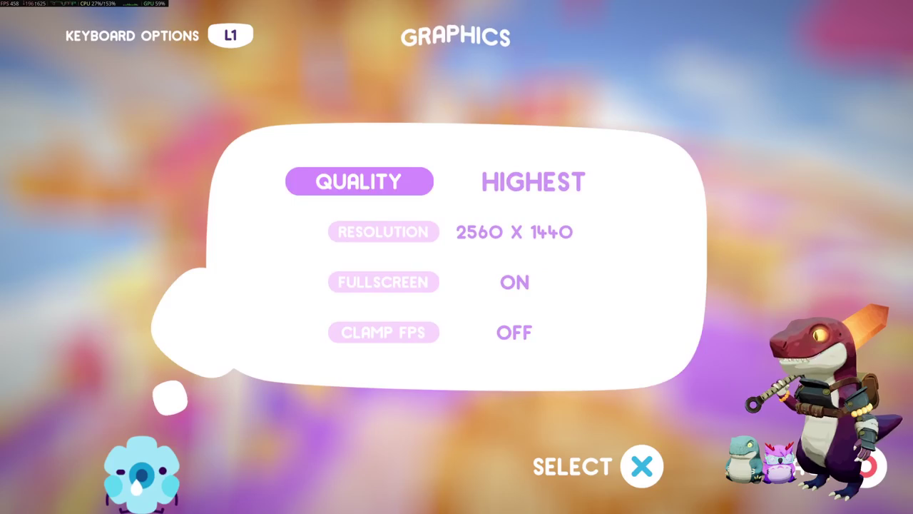
key(q)
key(q)
key(q)
key(q)
key(Escape)
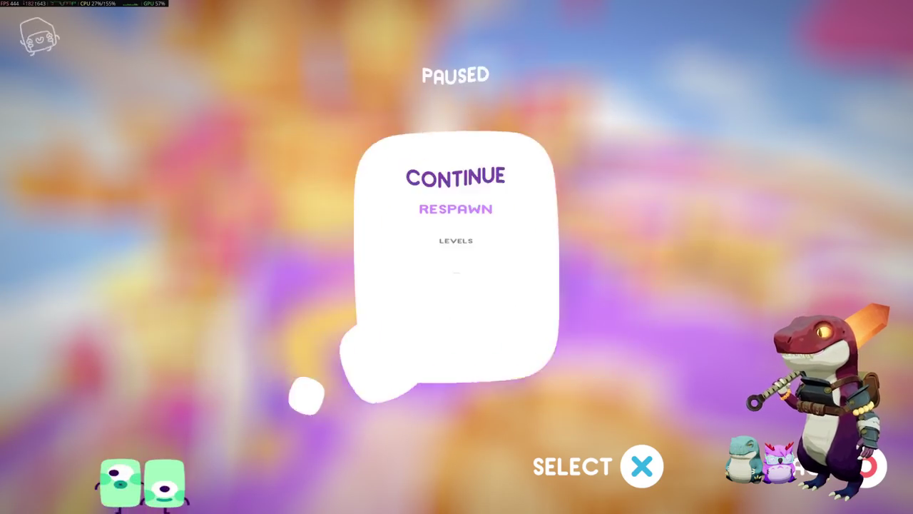
key(Return)
key(Escape)
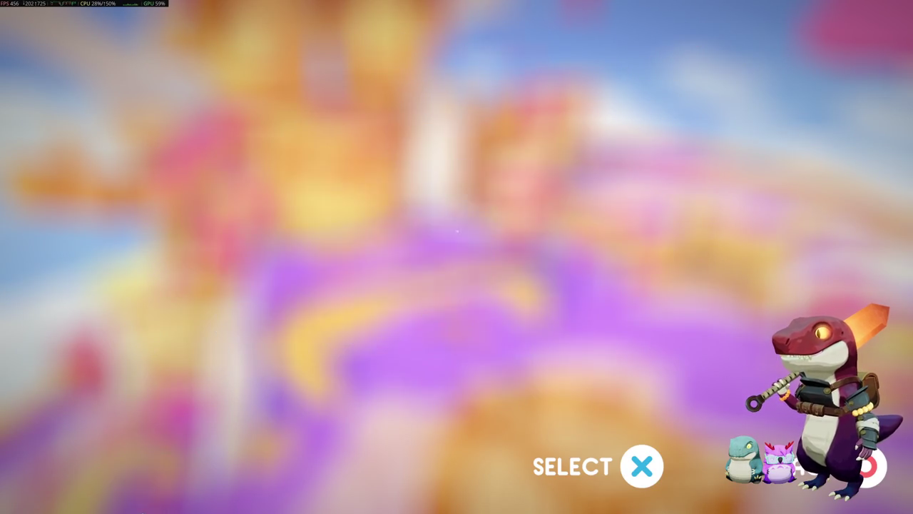
key(Down)
key(Down)
key(Down)
key(Return)
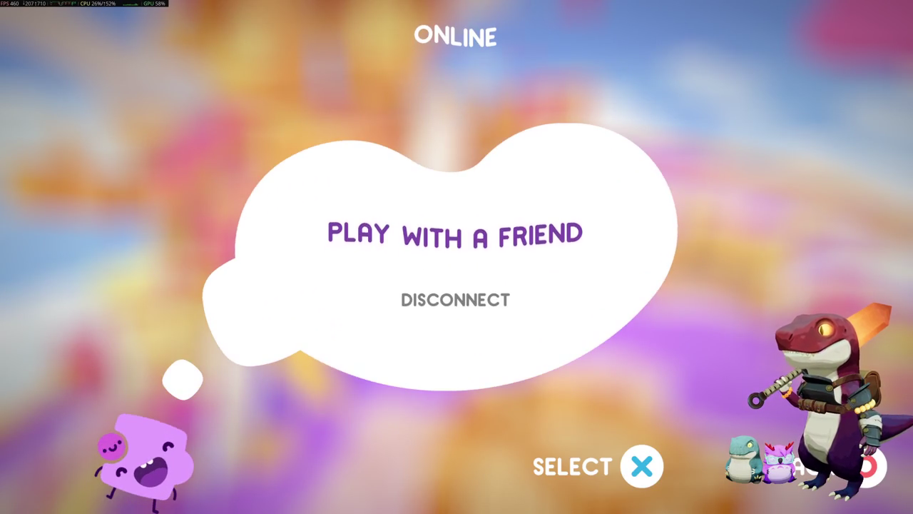
key(Return)
key(Return)
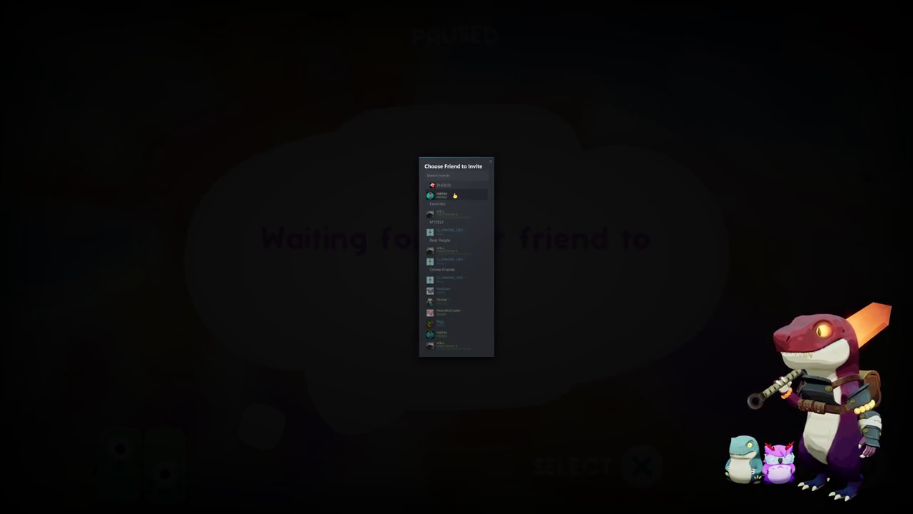
click(455, 195)
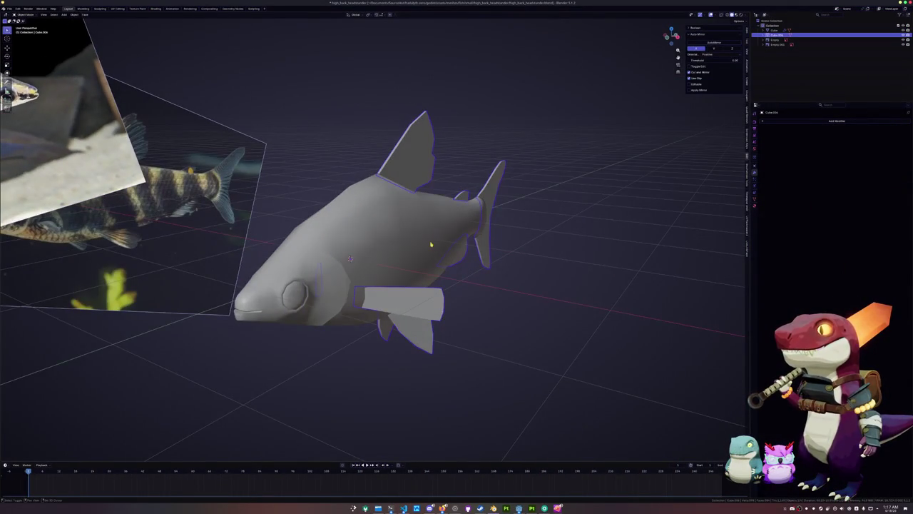
Step: Convert the Blender fish object to a mesh, applying its mirror
click(432, 241)
right_click(440, 276)
mouse_move(421, 295)
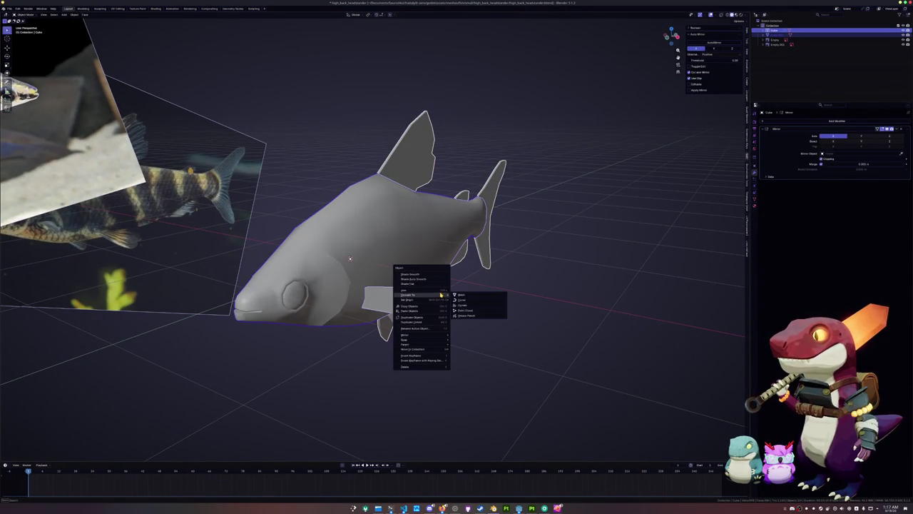
click(460, 296)
scroll(458, 298, down, 3)
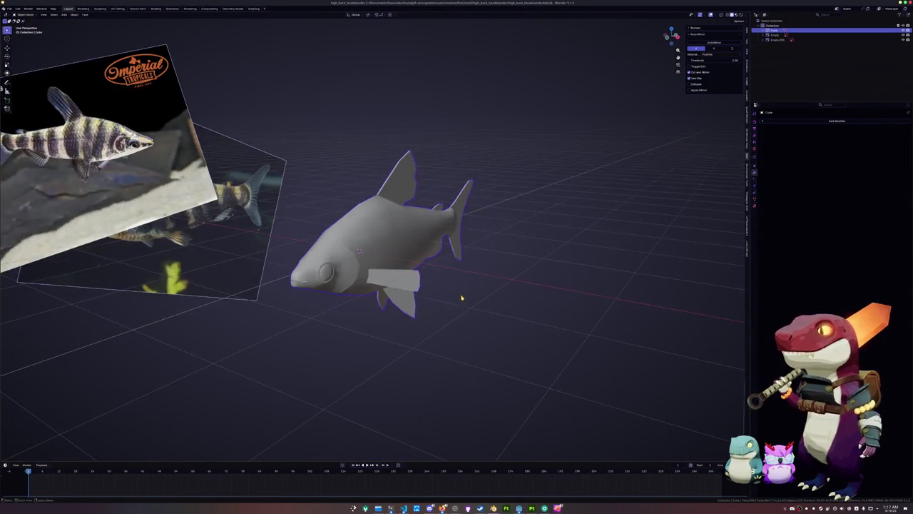
Step: In Edit Mode, deselect all and select only the fish body's linked geometry with L
key(Tab)
middle_drag(359, 251, 365, 250)
key(alt+a)
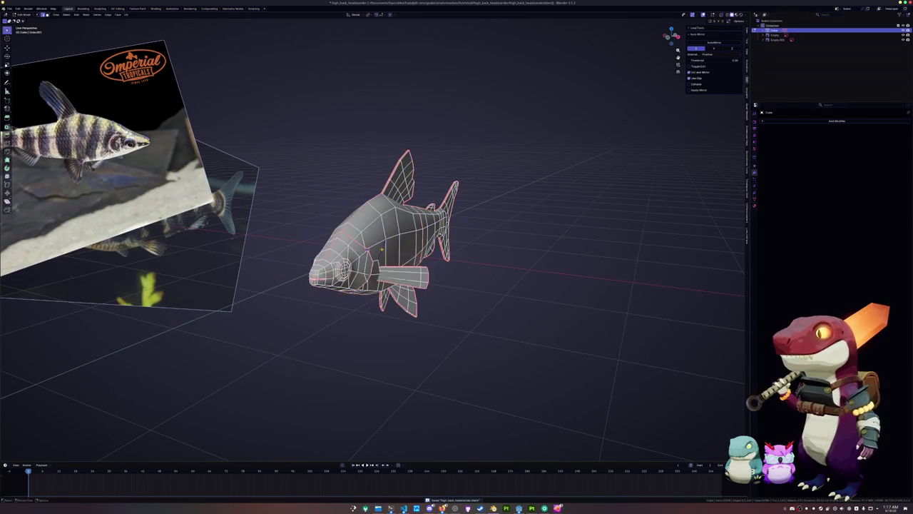
key(l)
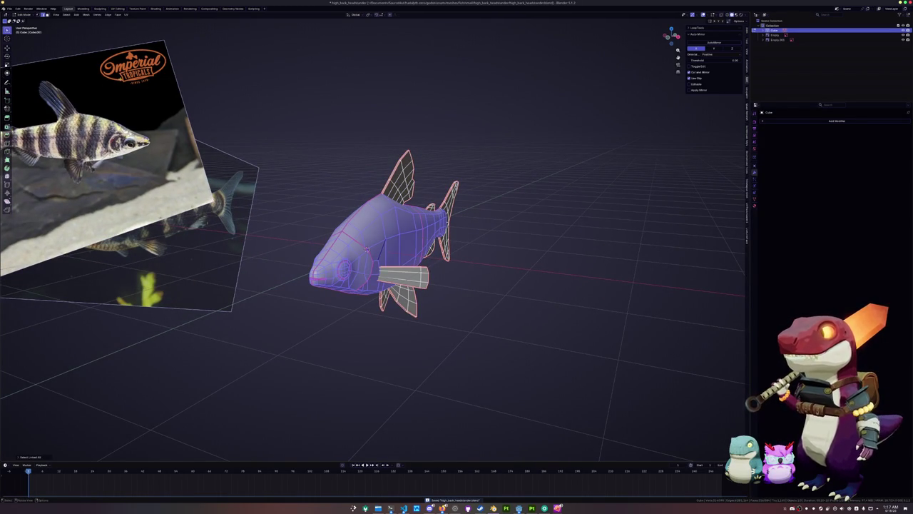
middle_drag(302, 112, 356, 186)
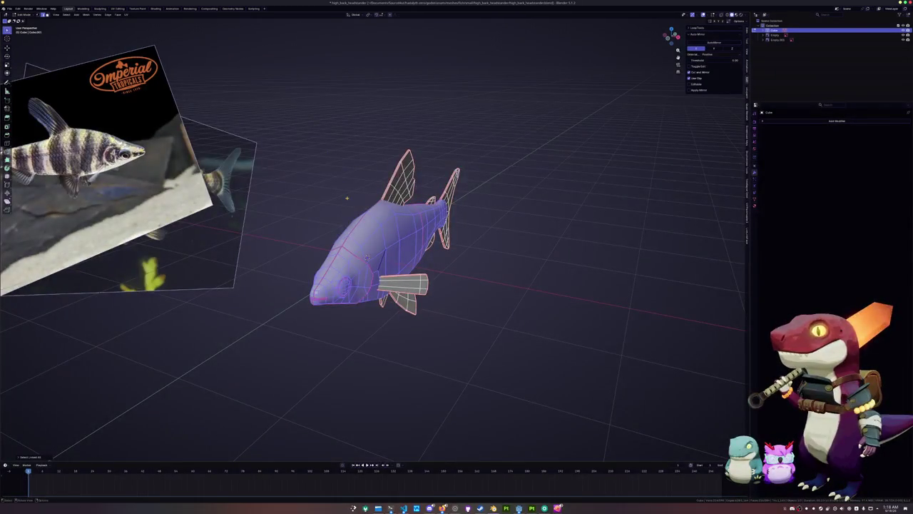
key(ctrl+e)
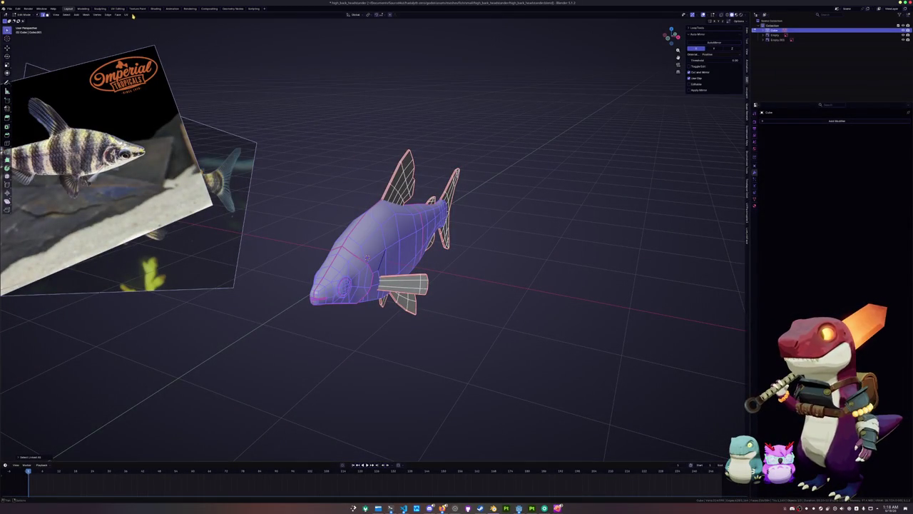
click(126, 14)
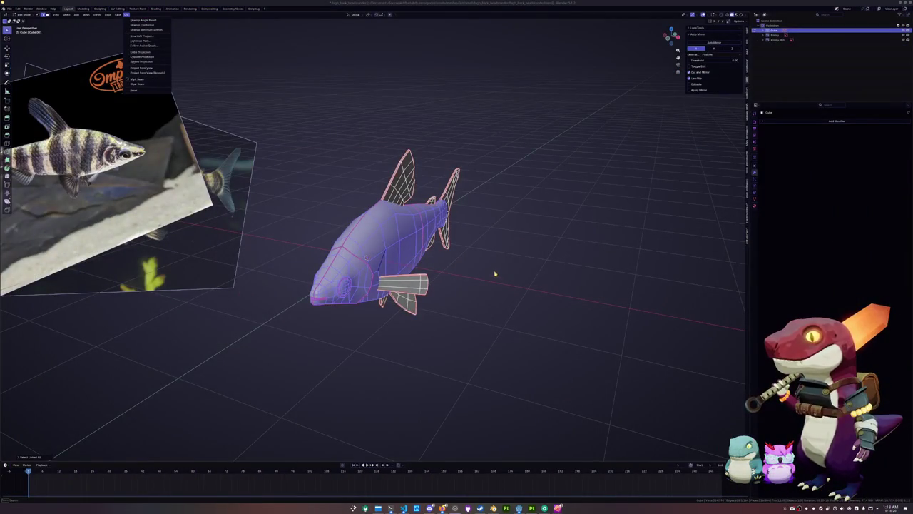
key(Up)
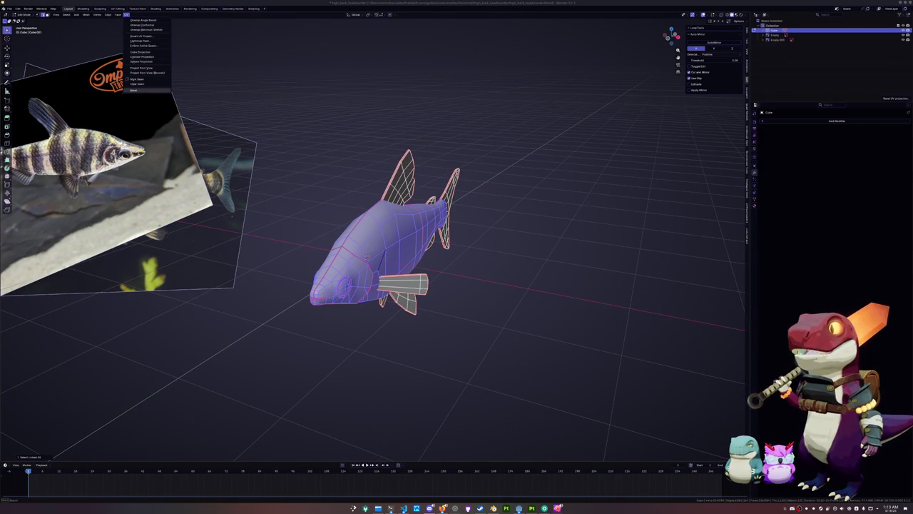
Step: Reset the fish body's UVs, switch to the UV Editing workspace, and save the file
click(133, 90)
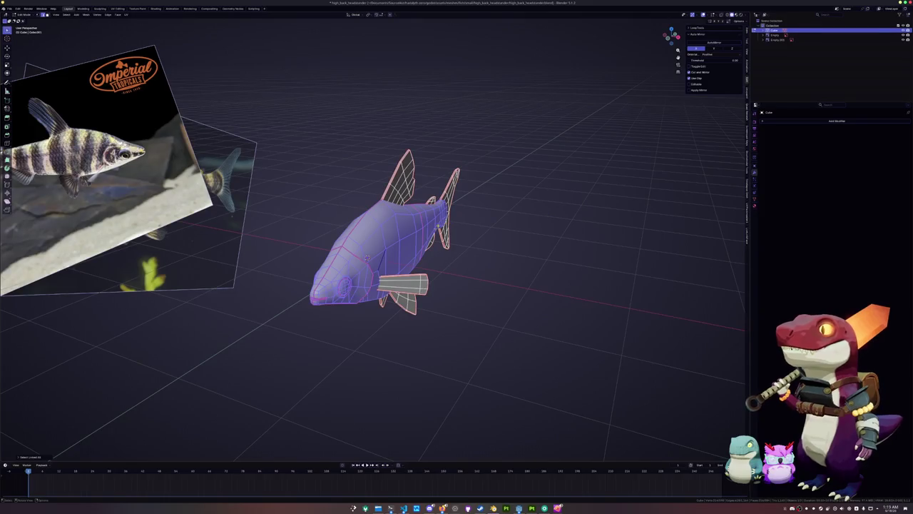
click(486, 257)
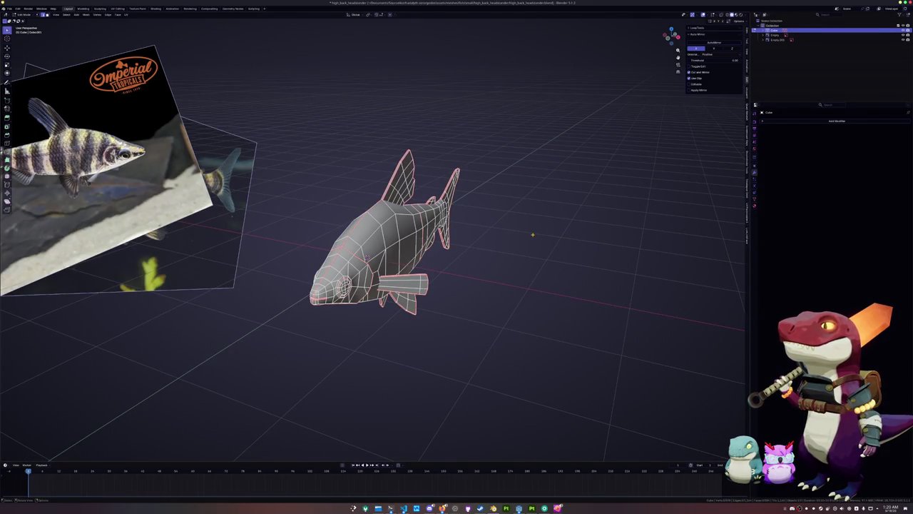
scroll(515, 236, up, 3)
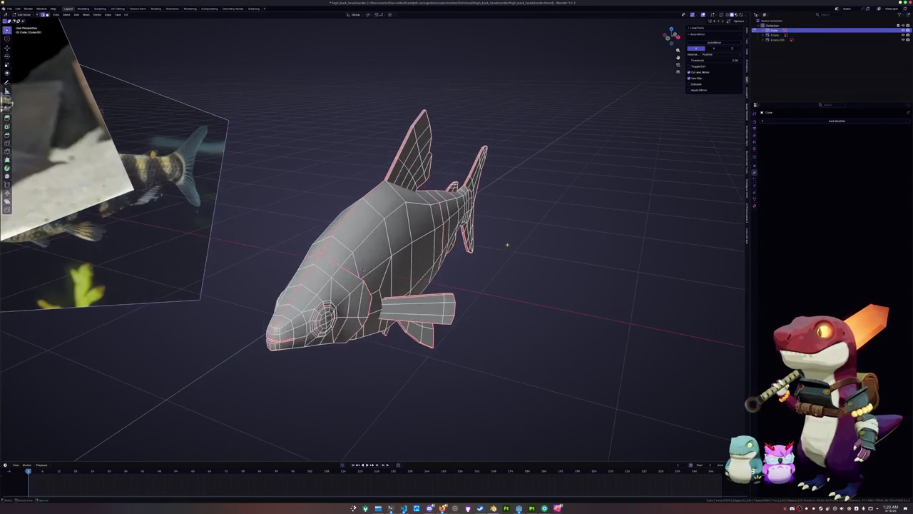
key(a)
click(116, 7)
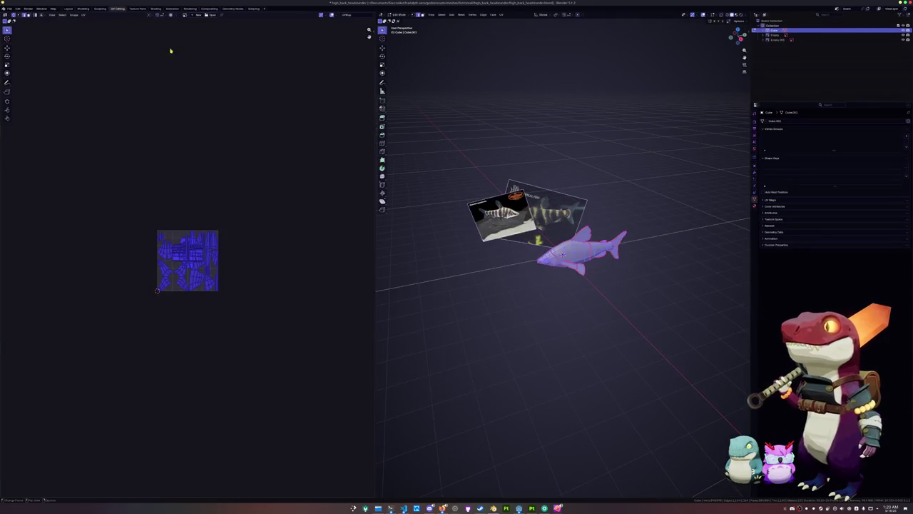
scroll(563, 254, up, 5)
scroll(562, 254, down, 4)
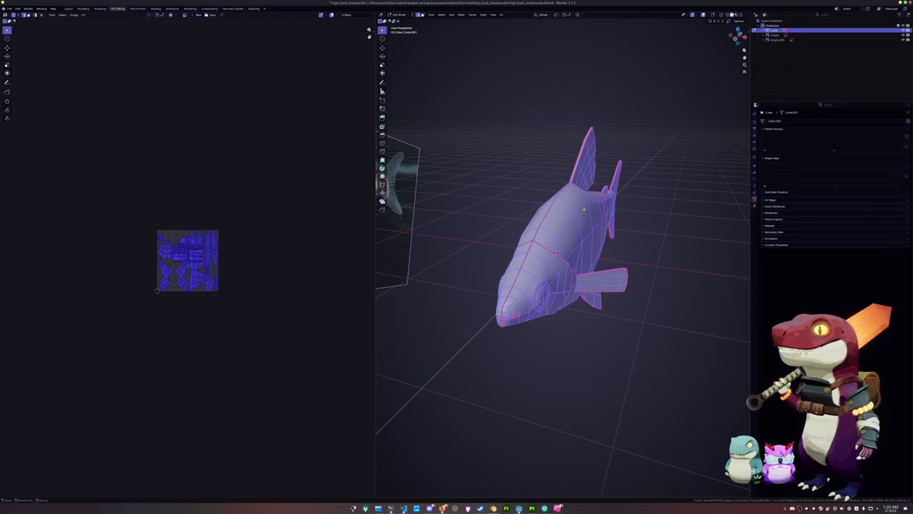
key(alt+a)
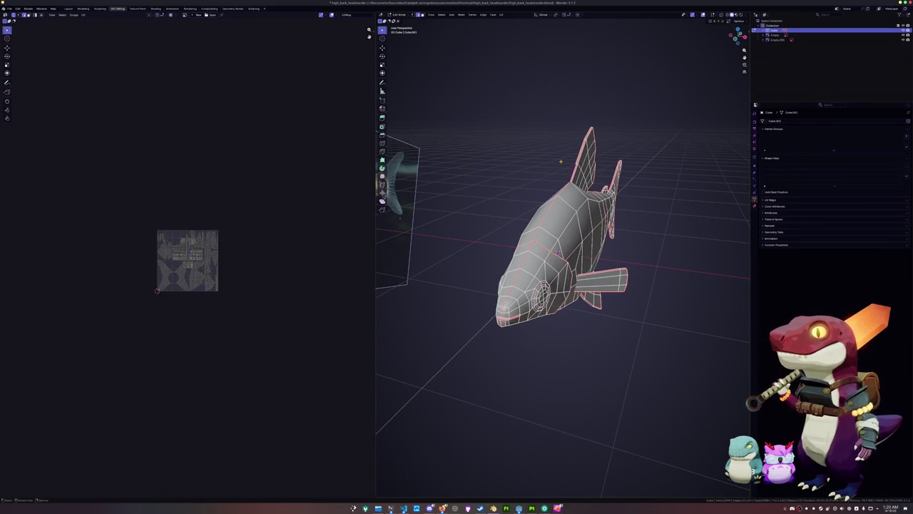
scroll(562, 161, up, 1)
key(ctrl+s)
Step: Select the fish body faces linked to one body edge
key(a)
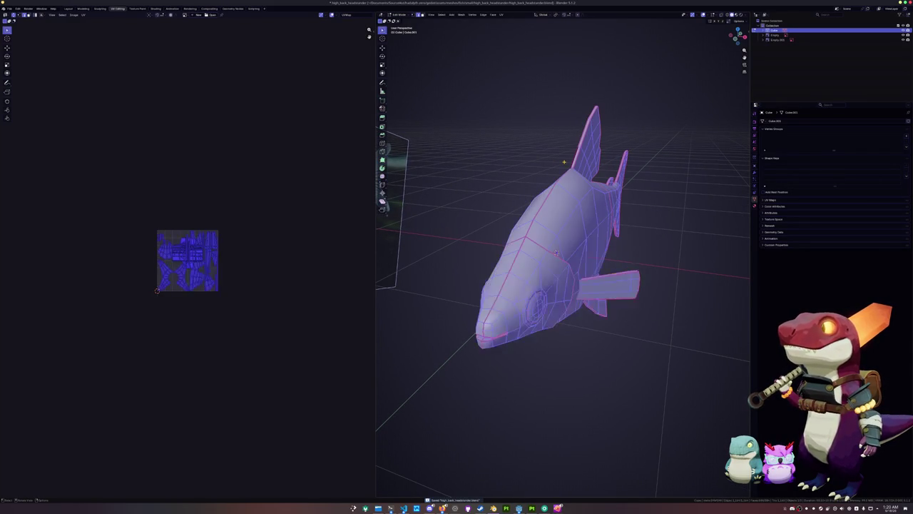
scroll(289, 251, up, 2)
key(alt+a)
key(a)
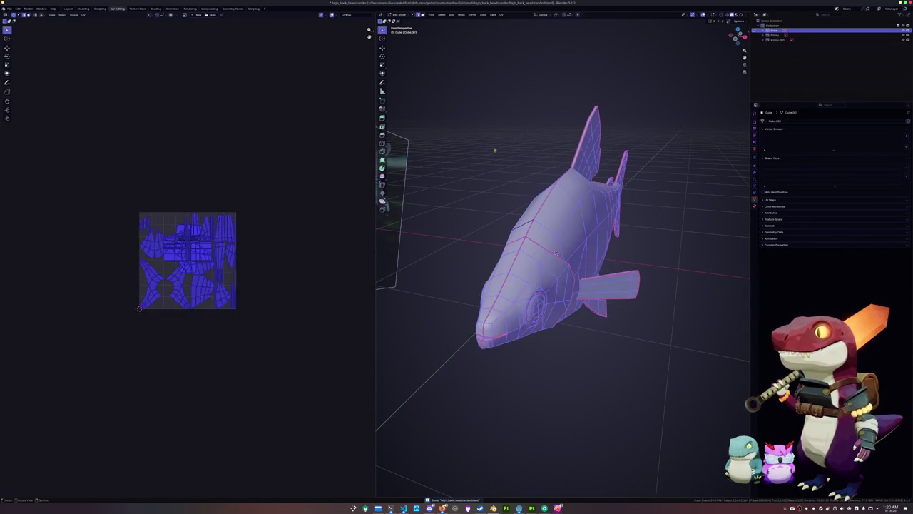
scroll(285, 183, up, 2)
scroll(295, 179, up, 2)
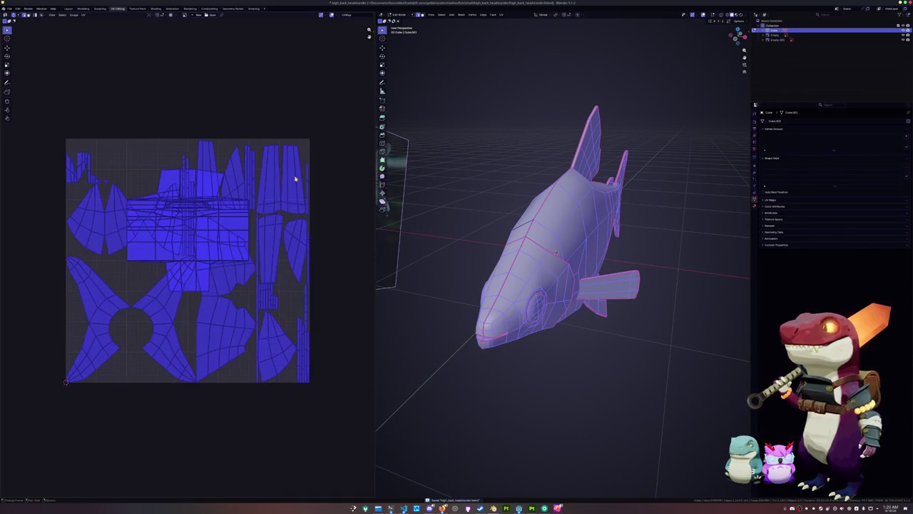
key(alt+a)
click(543, 222)
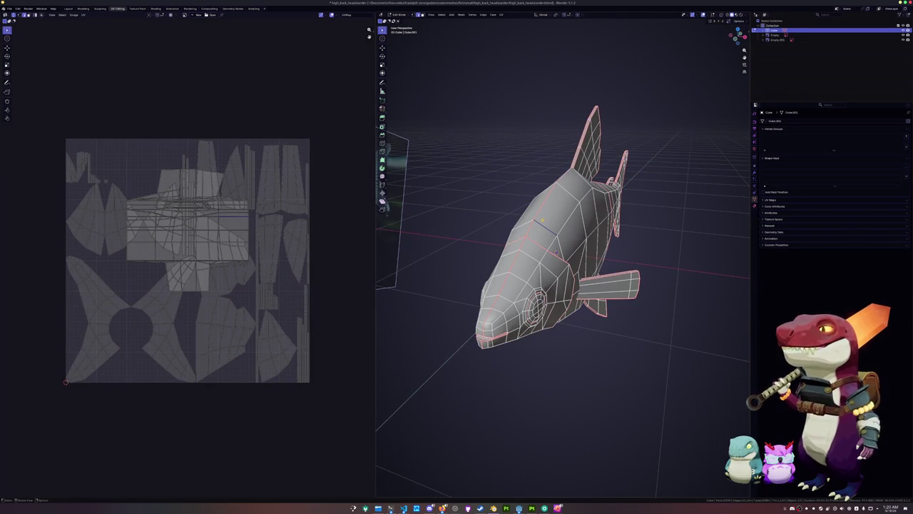
key(ctrl+l)
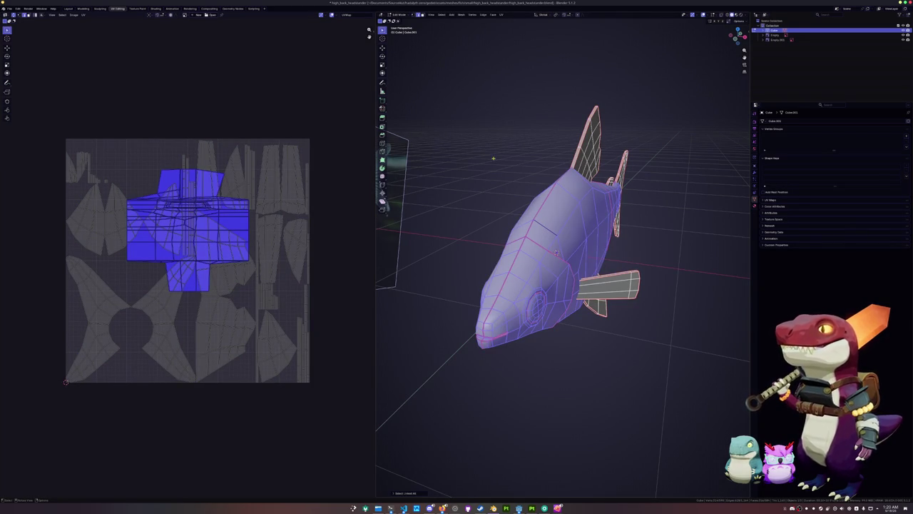
Step: Unwrap the mesh with UV > Unwrap and select all the resulting UV islands
key(ctrl+e)
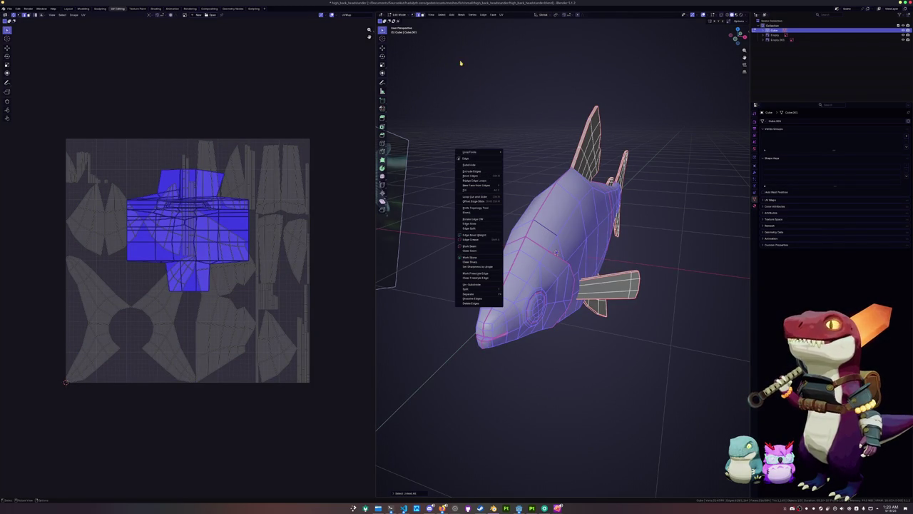
click(502, 14)
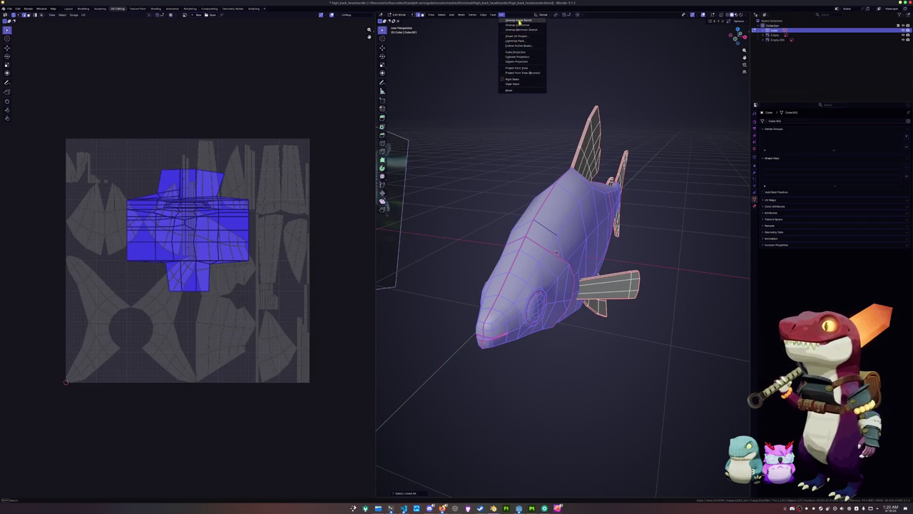
click(521, 31)
key(alt+a)
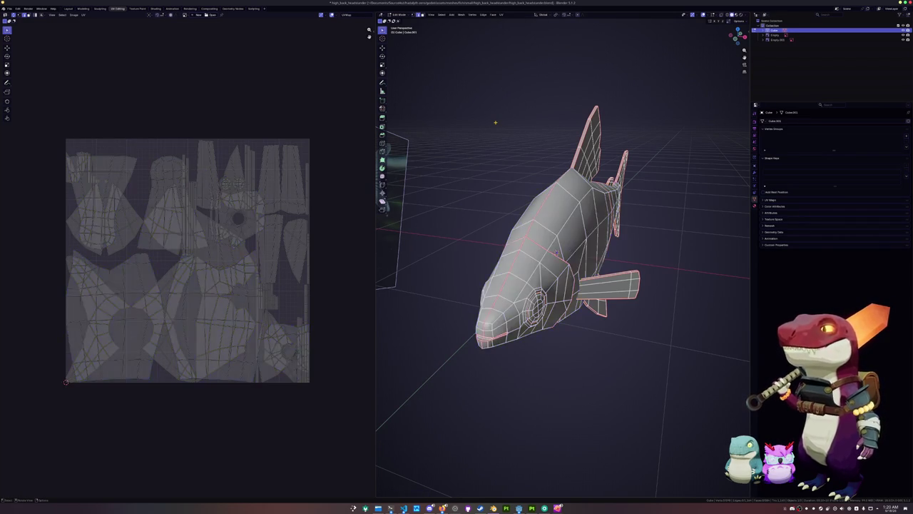
key(a)
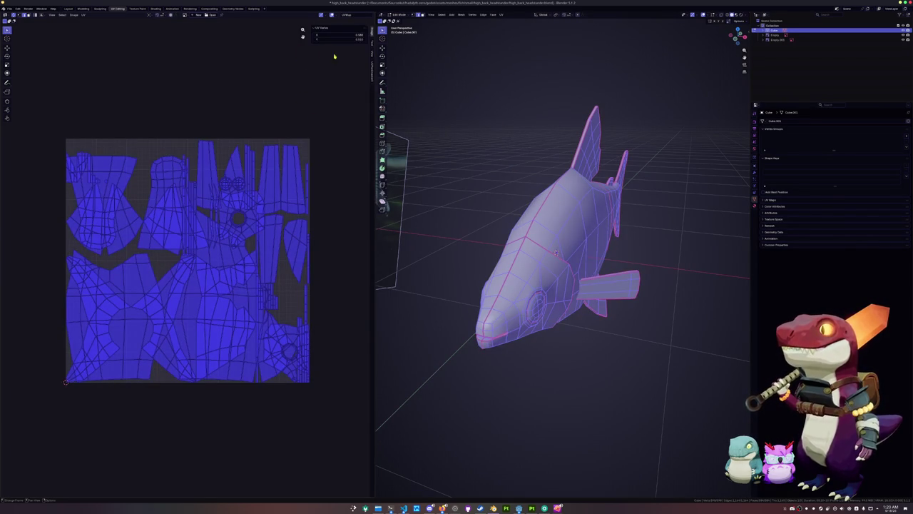
key(n)
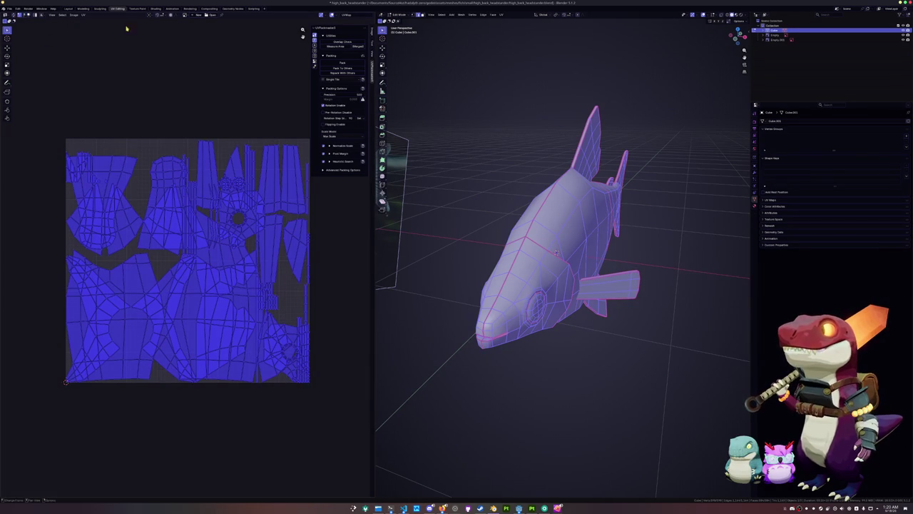
Step: Pack the islands with UVPackmaster's Pack, dismiss the summary, and Tab to Object Mode
click(342, 62)
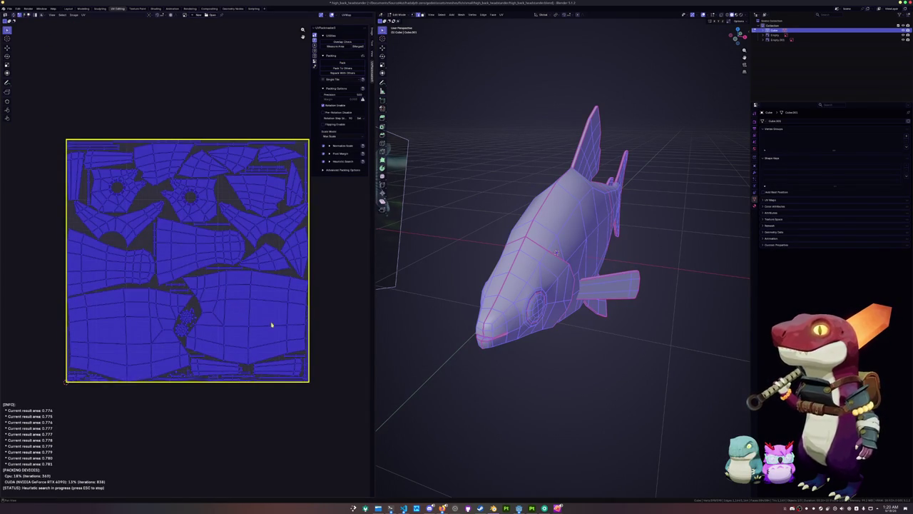
key(Escape)
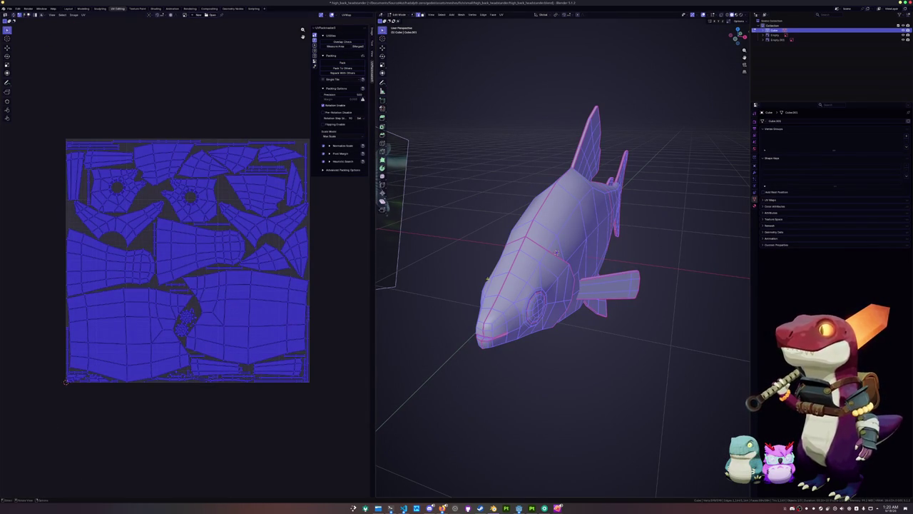
key(Tab)
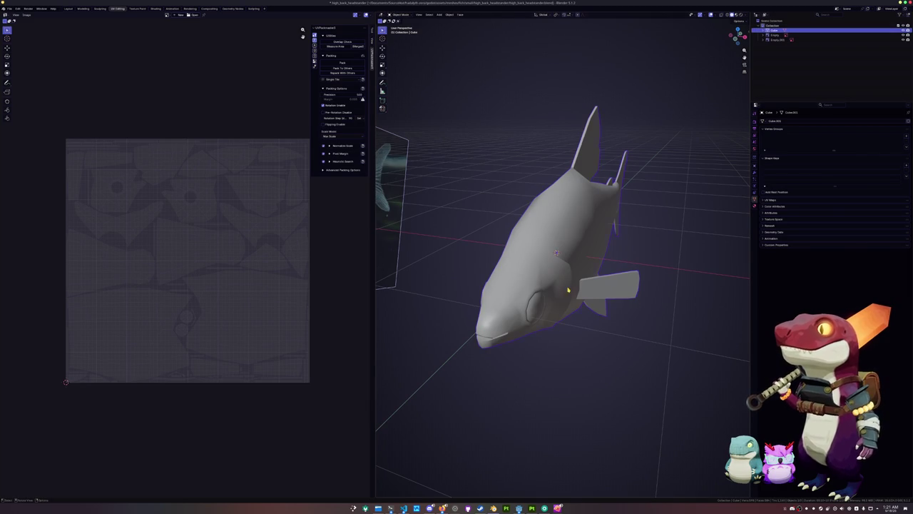
Step: Save the file and rename the fish object to high_back_headstander
key(Tab)
key(Tab)
key(ctrl+s)
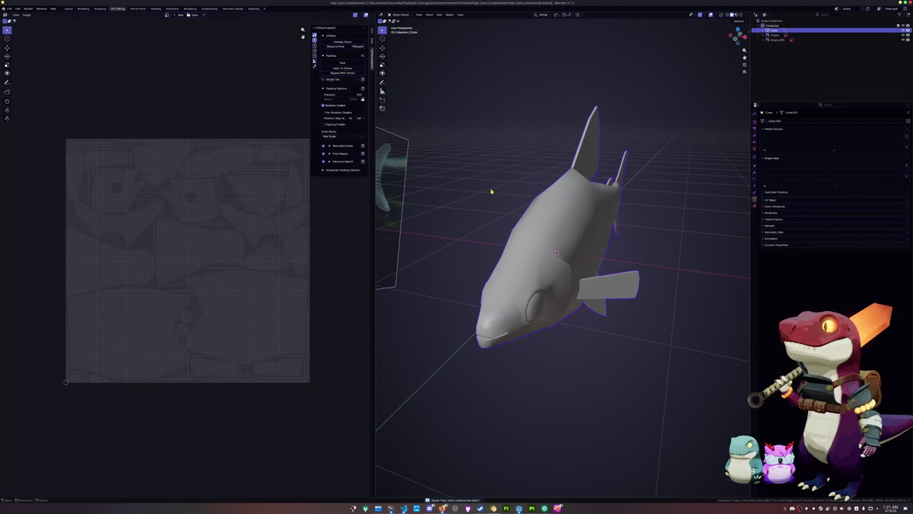
key(F2)
key(BackSpace)
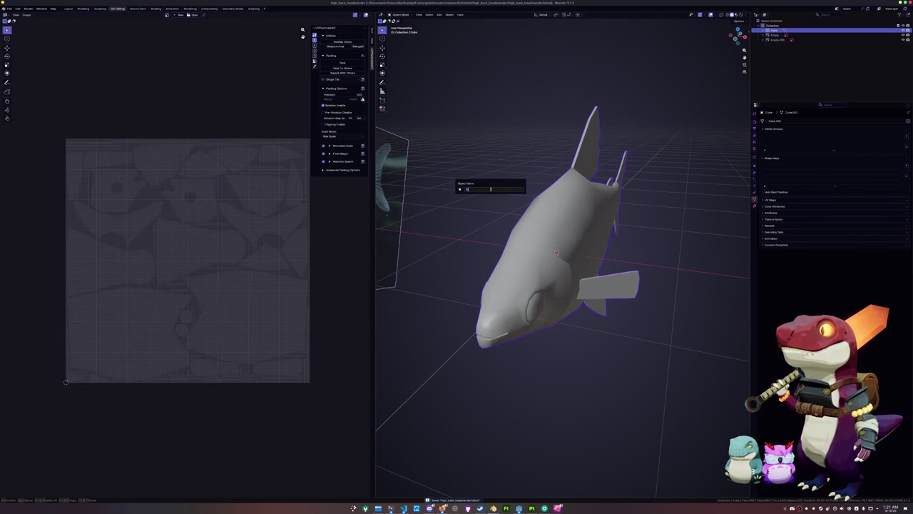
text(high_back_headstander)
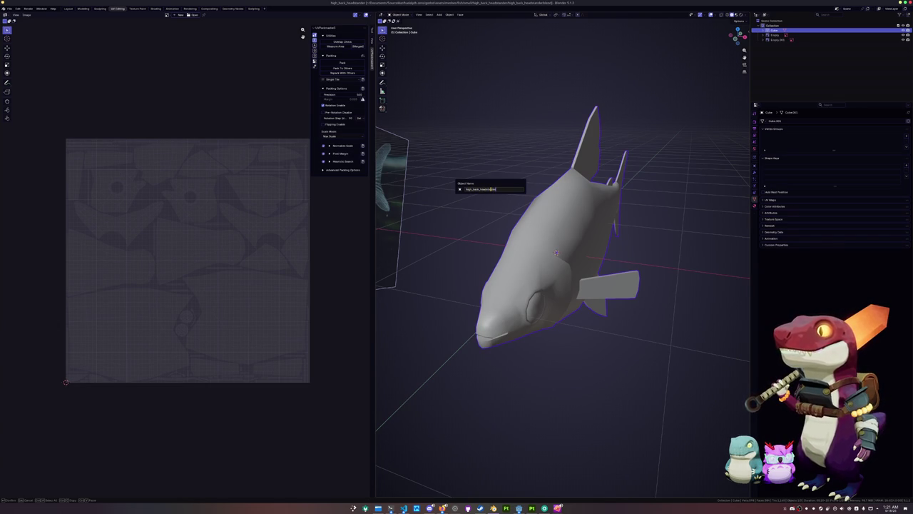
key(ctrl+a)
key(End)
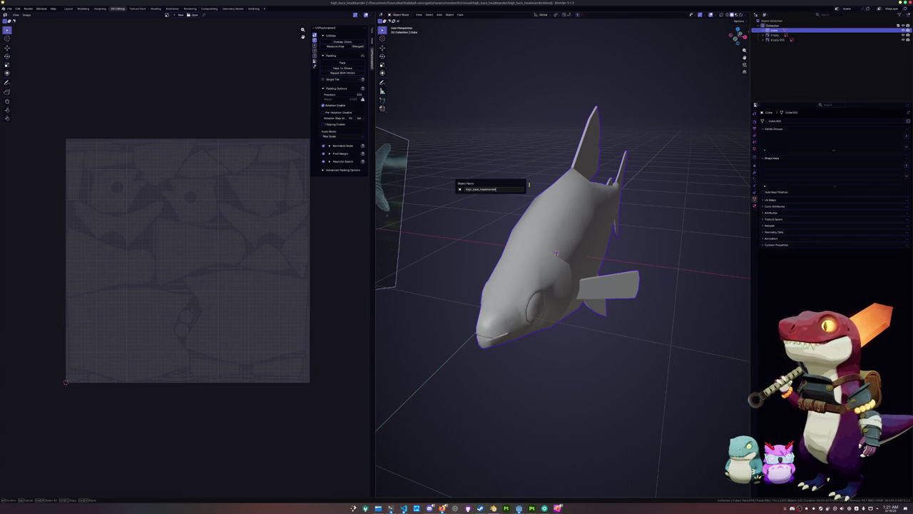
key(ctrl+a)
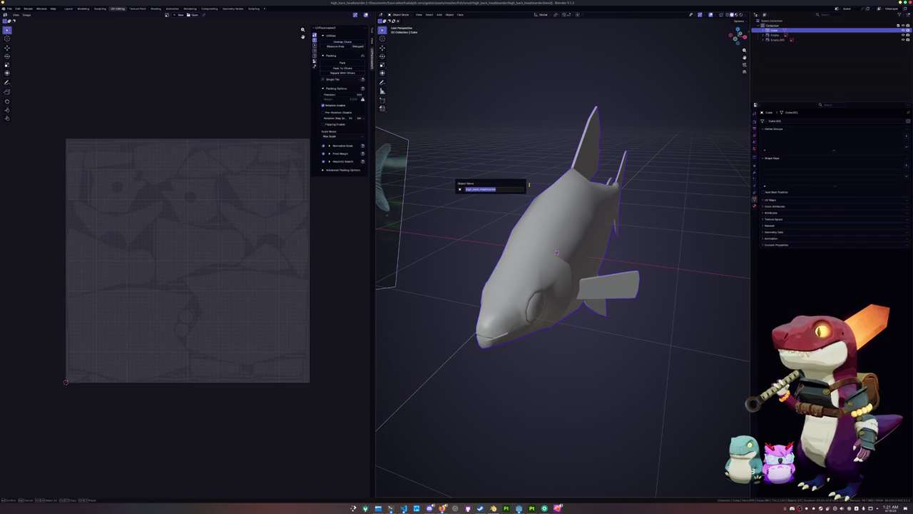
key(Return)
Step: Edit and confirm the fish's mesh data name, then go to its material settings
click(803, 121)
key(Return)
click(754, 206)
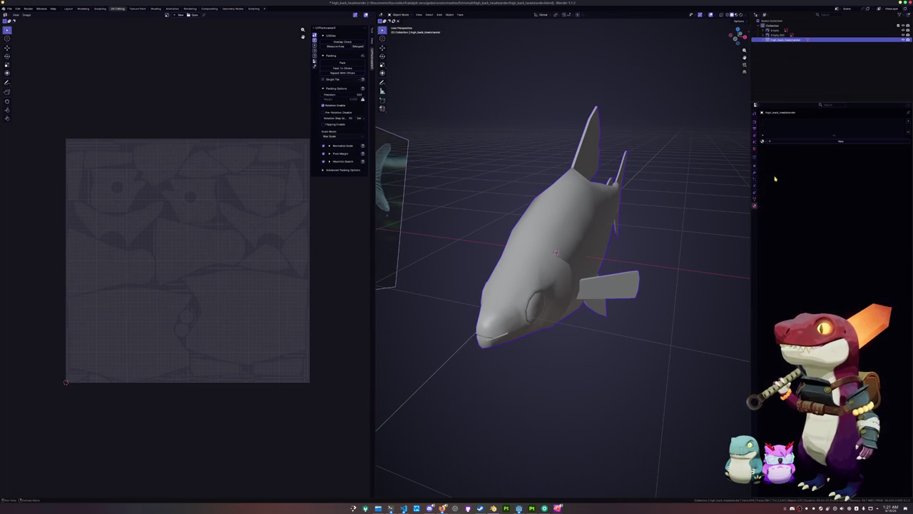
Step: Give the fish a new material and a Color attribute, then save
click(788, 142)
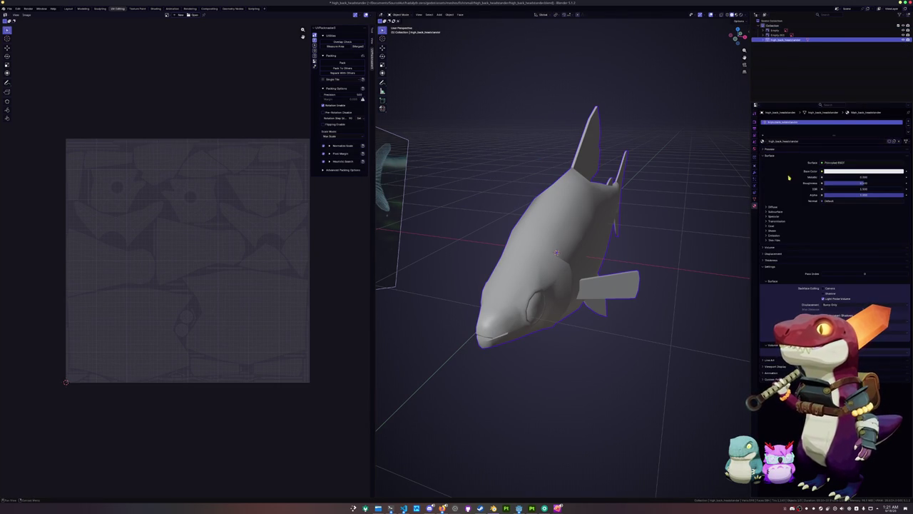
click(754, 199)
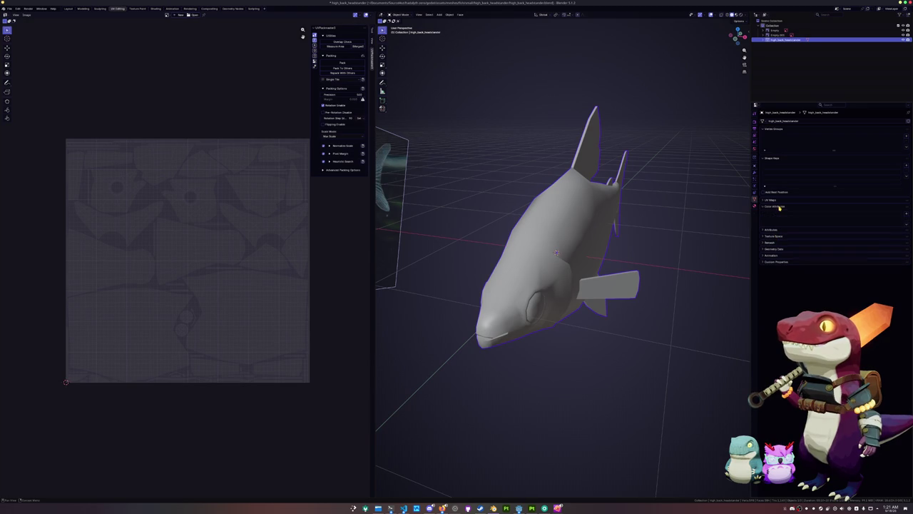
click(906, 214)
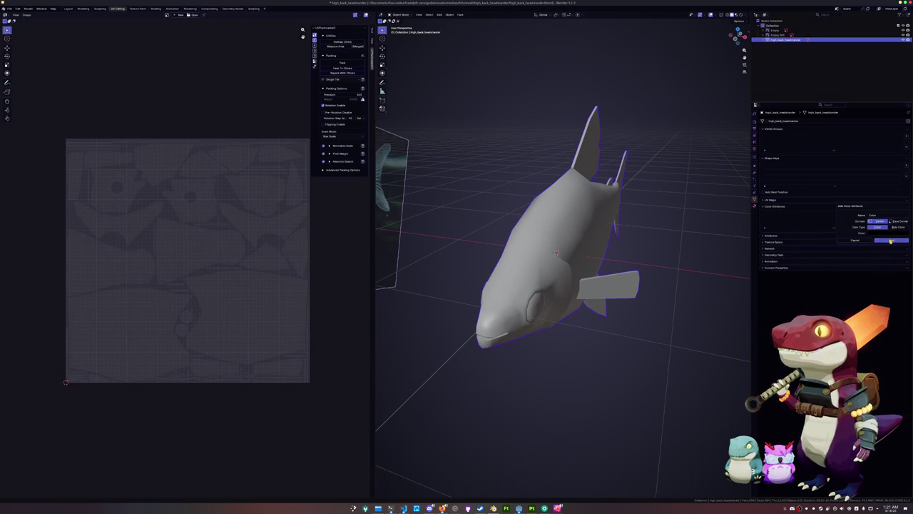
click(892, 240)
key(ctrl+s)
Step: Apply the fish's transforms and scale it down
key(ctrl+a)
click(599, 239)
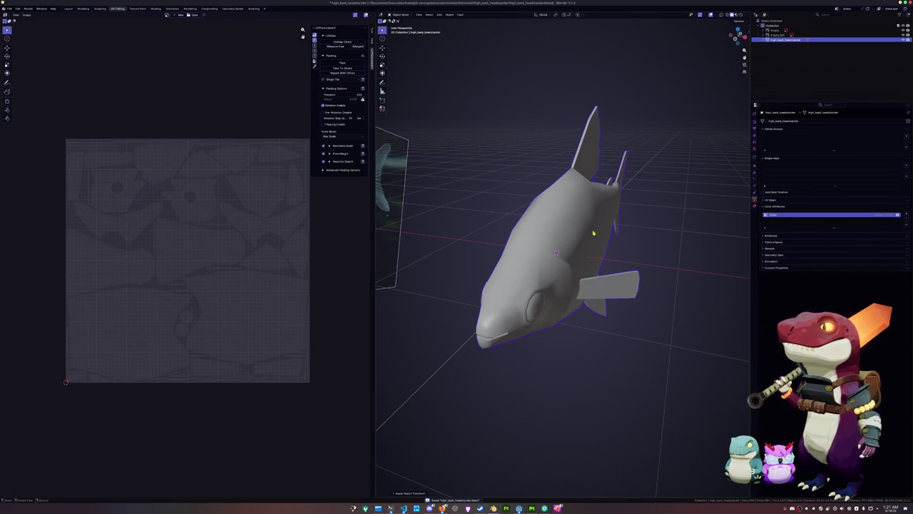
key(n)
key(s)
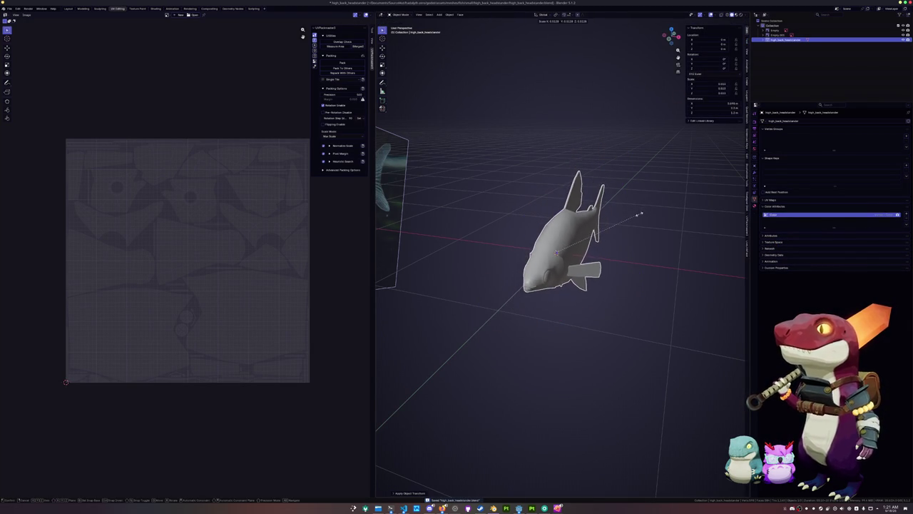
click(645, 214)
scroll(652, 218, up, 2)
scroll(691, 231, up, 2)
Step: Rescale the fish and apply scale so it reads 1.000
key(s)
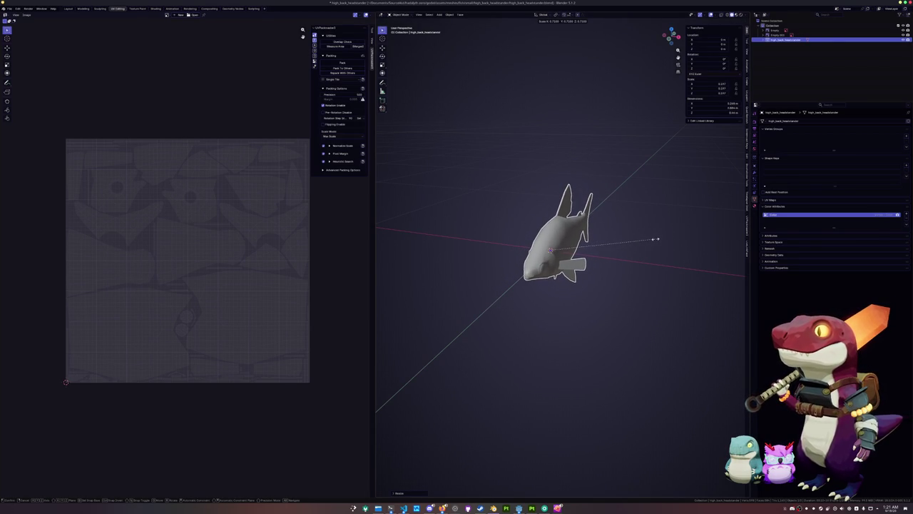
click(727, 227)
key(ctrl+a)
click(674, 236)
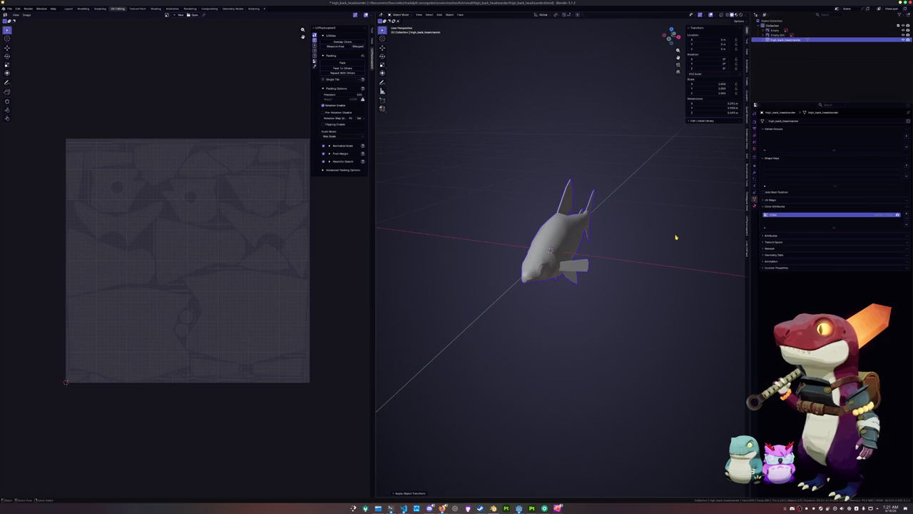
middle_drag(674, 236, 642, 243)
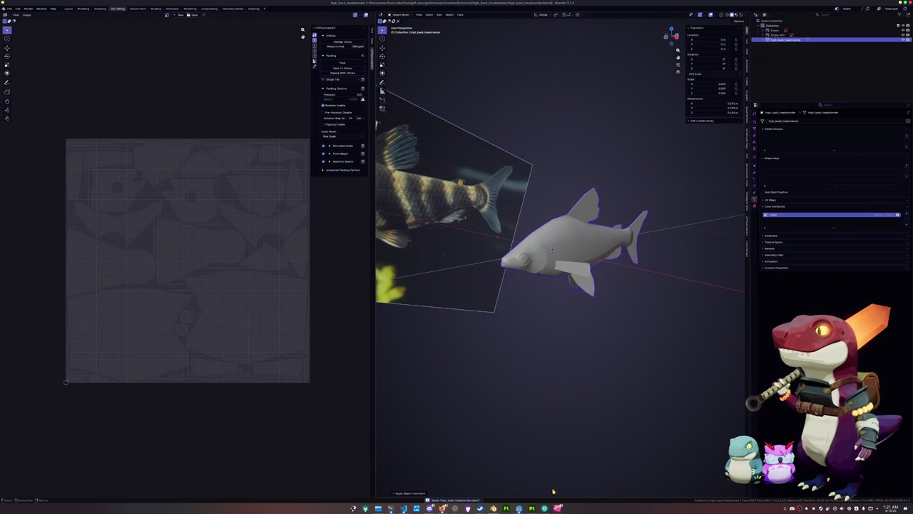
click(557, 508)
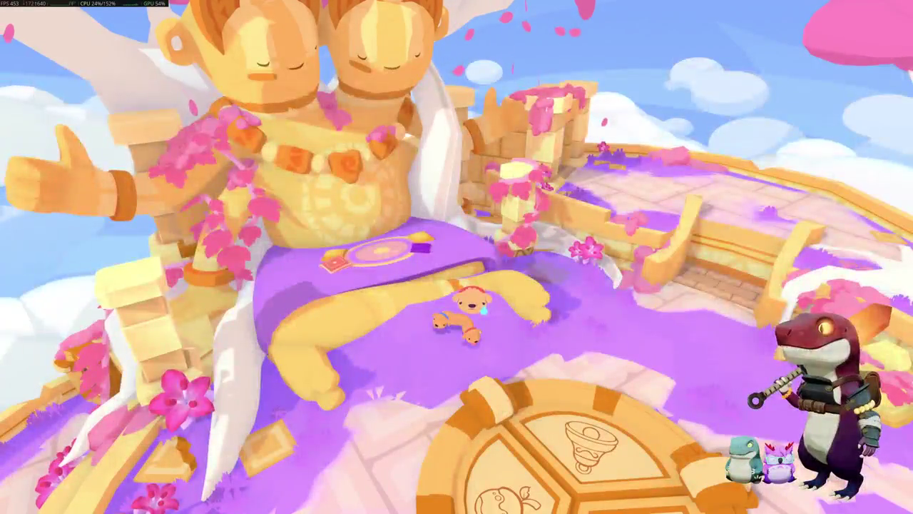
Step: Check the Audio options, then choose Online > Play With a Friend and dismiss the invite overlay
key(Escape)
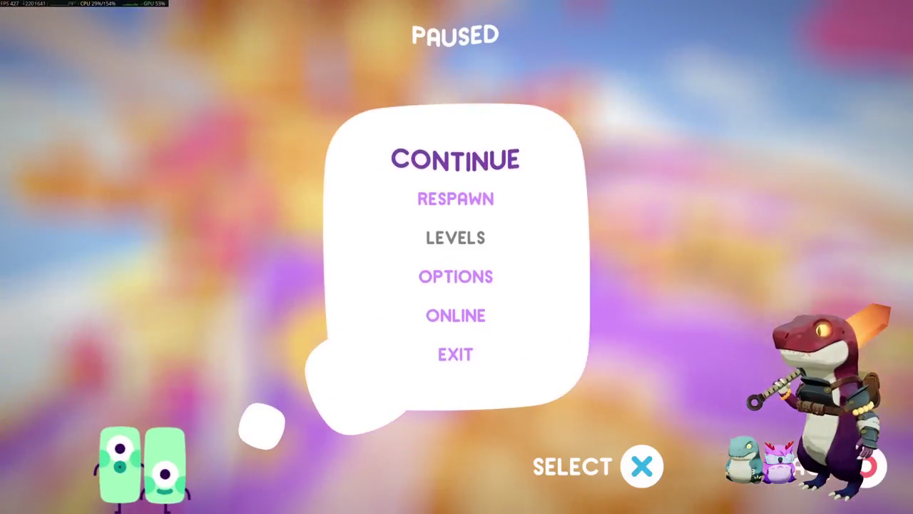
key(Down)
key(Down)
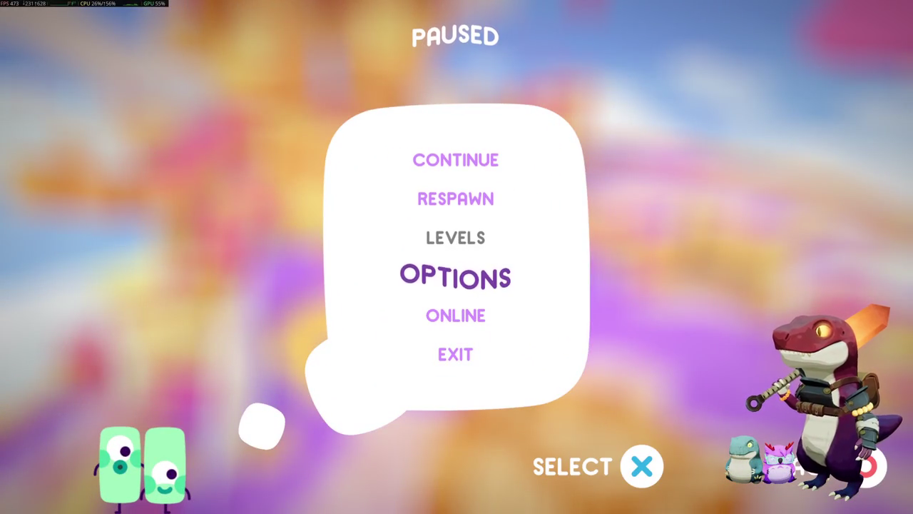
key(Return)
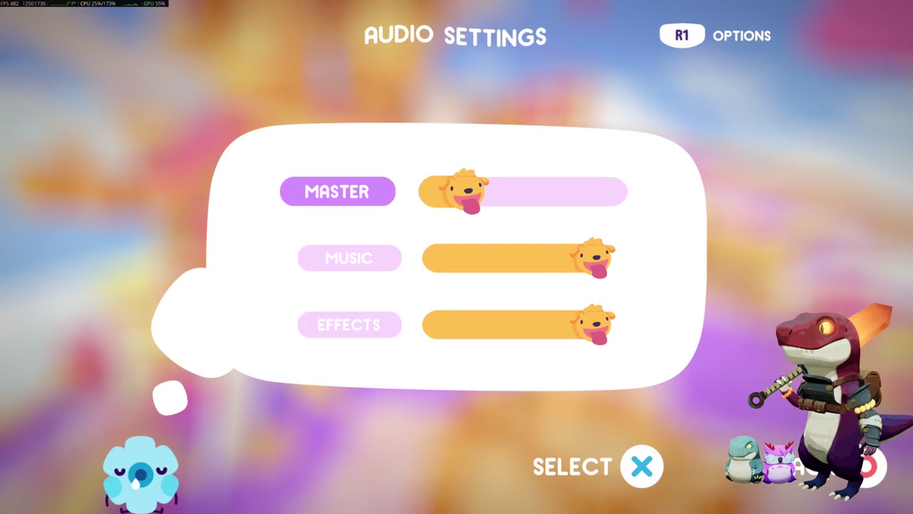
key(Escape)
key(Down)
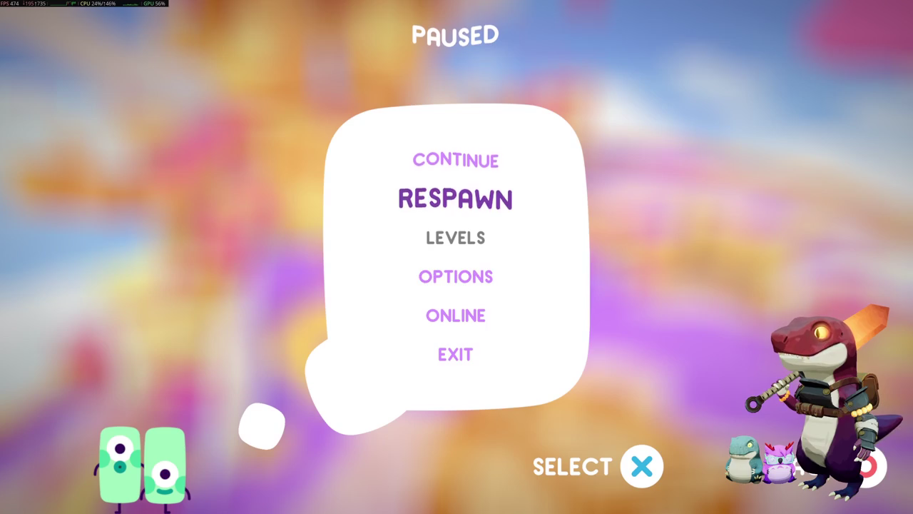
key(Down)
key(Down)
key(Return)
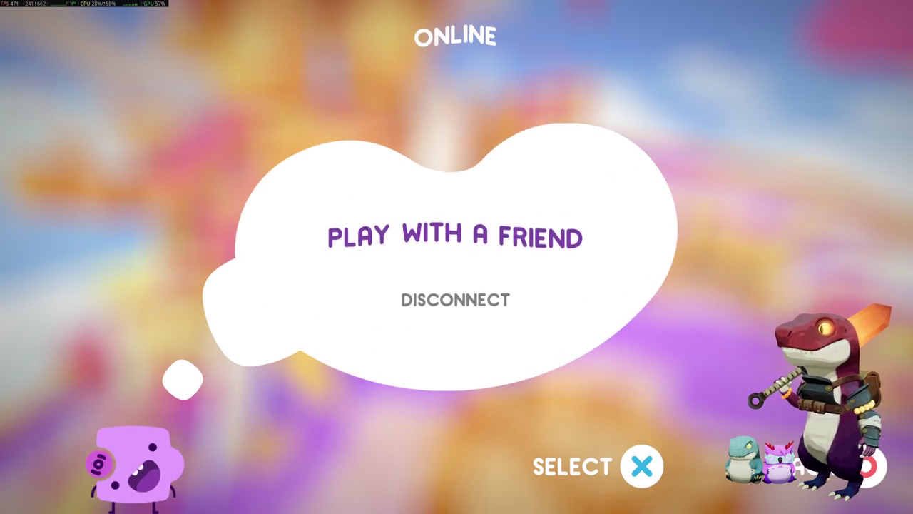
key(Return)
key(Return)
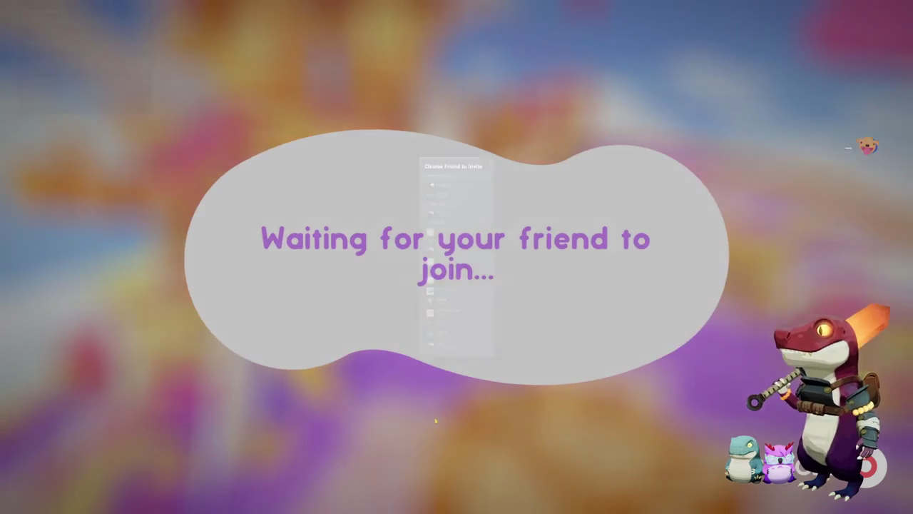
click(444, 209)
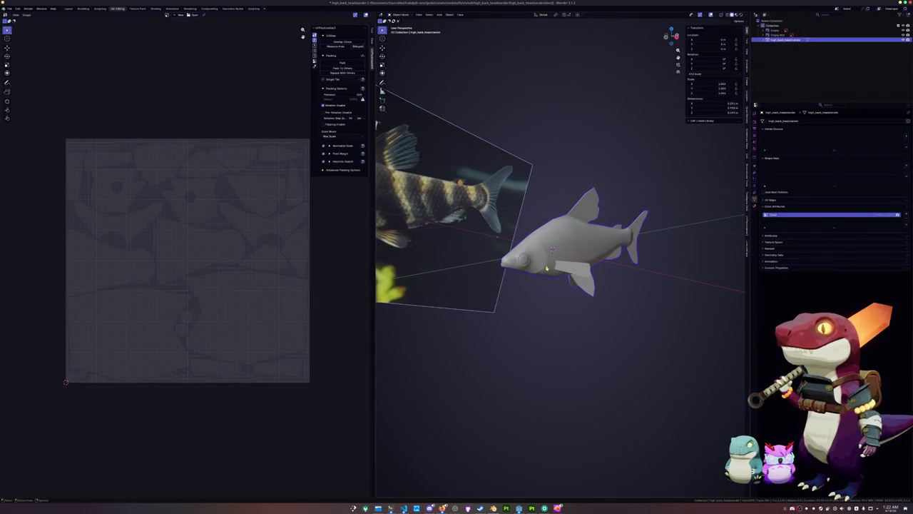
Step: Scale the fish up about 1.5x and check its UVs in Edit Mode
key(ctrl+z)
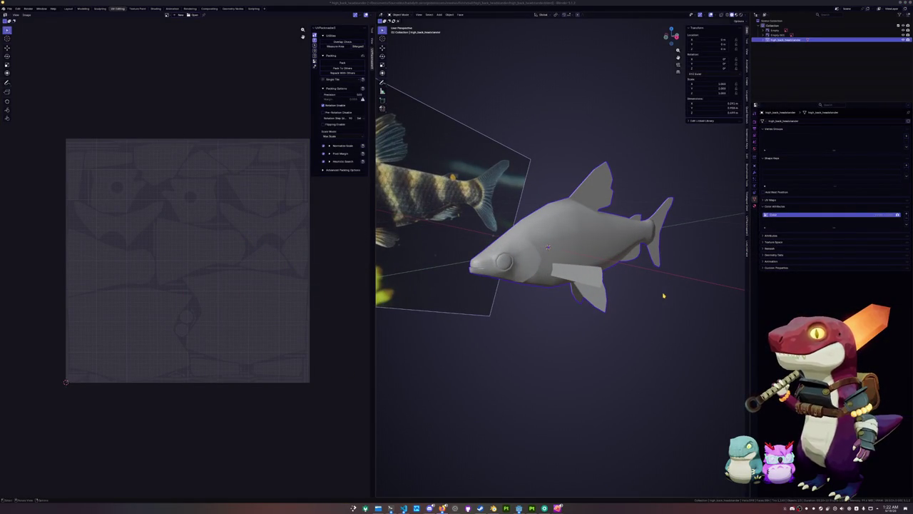
middle_drag(670, 295, 642, 286)
key(Tab)
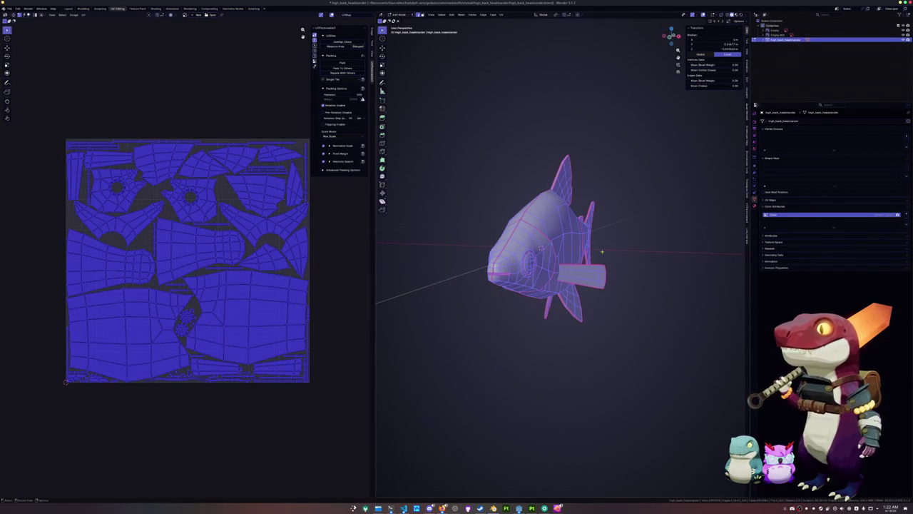
key(Tab)
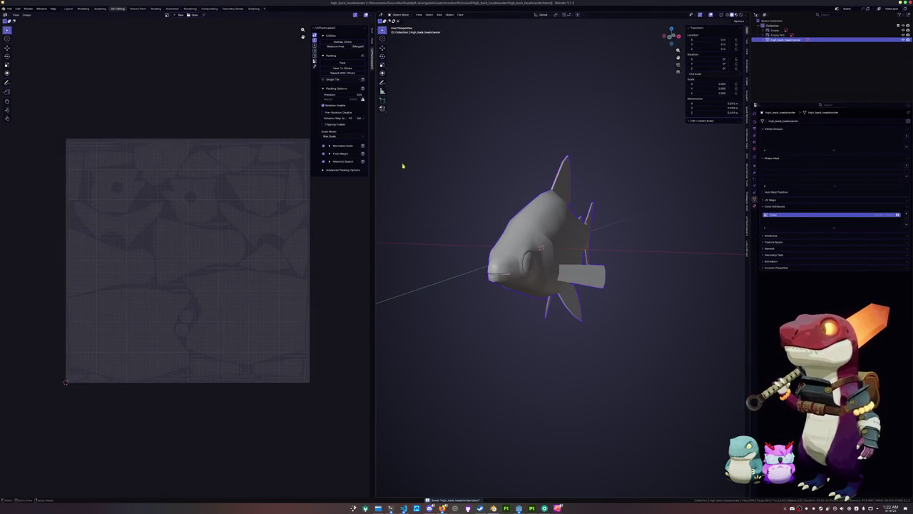
click(9, 8)
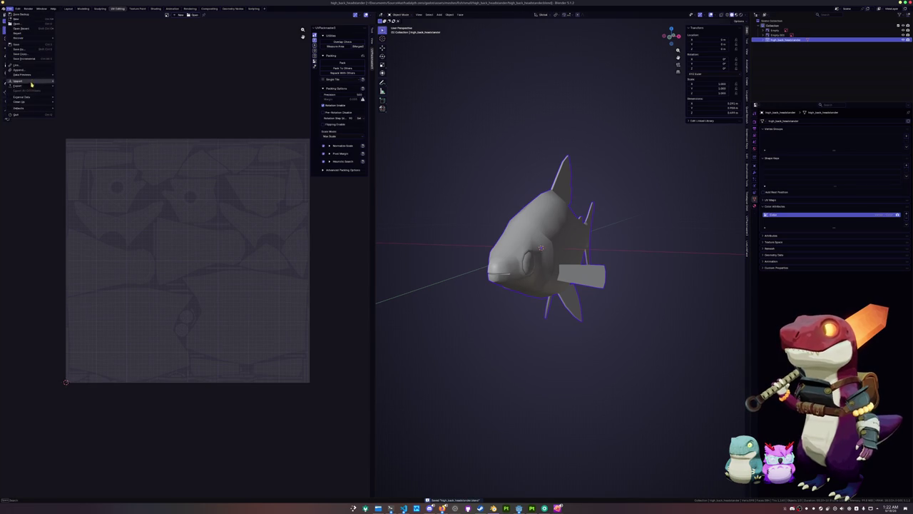
click(156, 9)
Step: Delete the Principled BSDF node and link Generated coordinates into the material Surface
key(Delete)
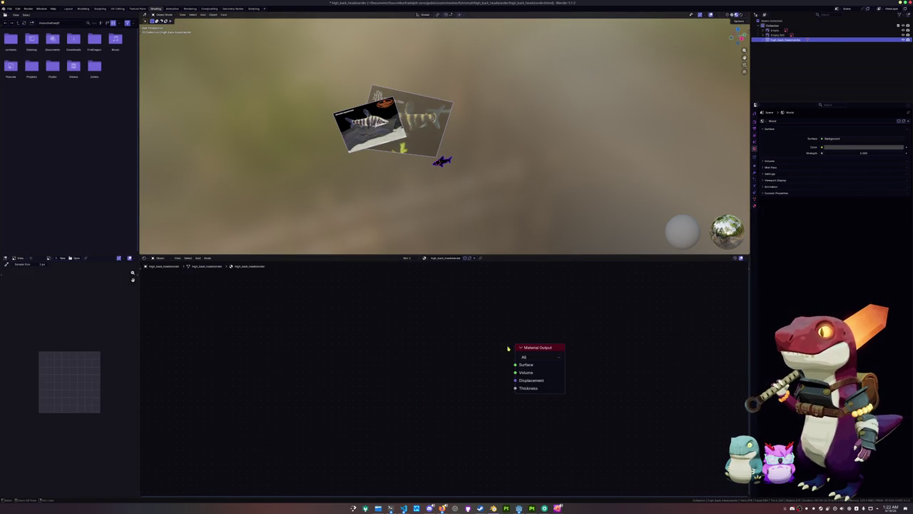
key(ctrl+z)
key(ctrl+z)
key(ctrl+z)
drag(338, 370, 515, 364)
scroll(428, 357, up, 1)
scroll(455, 149, up, 3)
scroll(455, 149, up, 3)
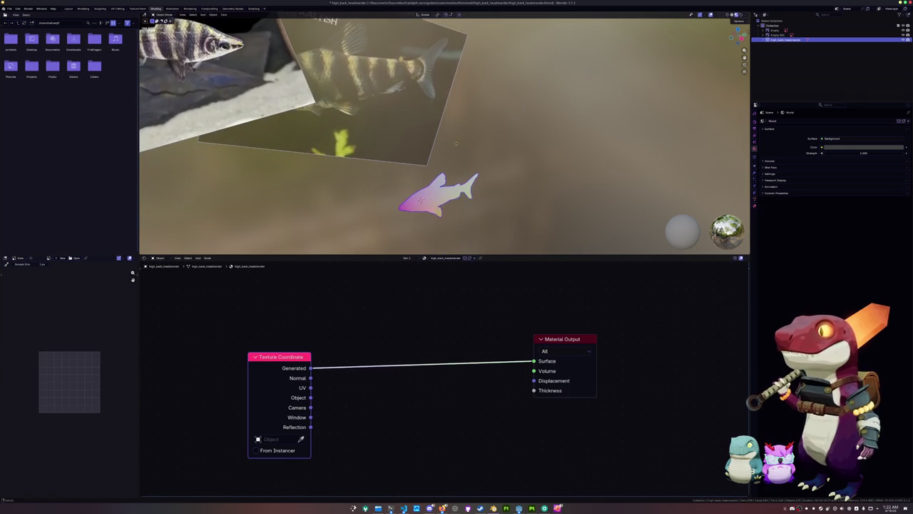
scroll(455, 149, up, 2)
middle_drag(221, 378, 386, 352)
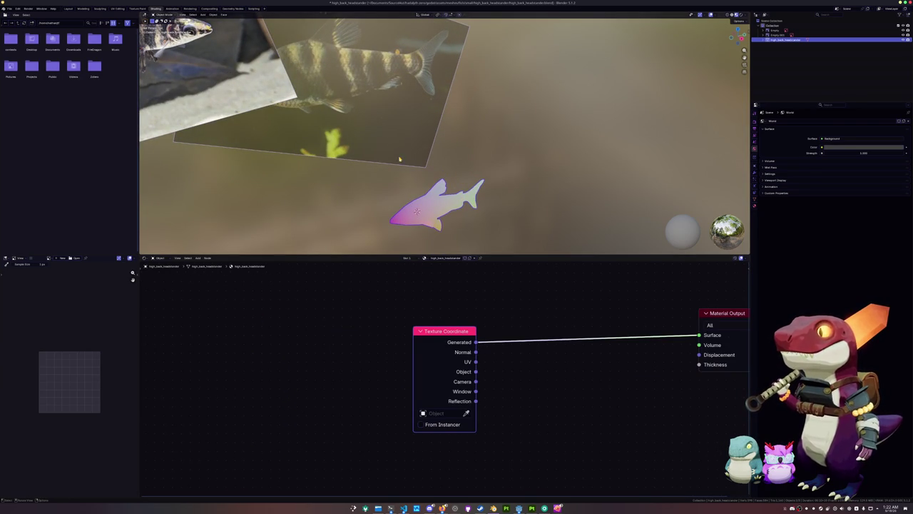
key(KP_Decimal)
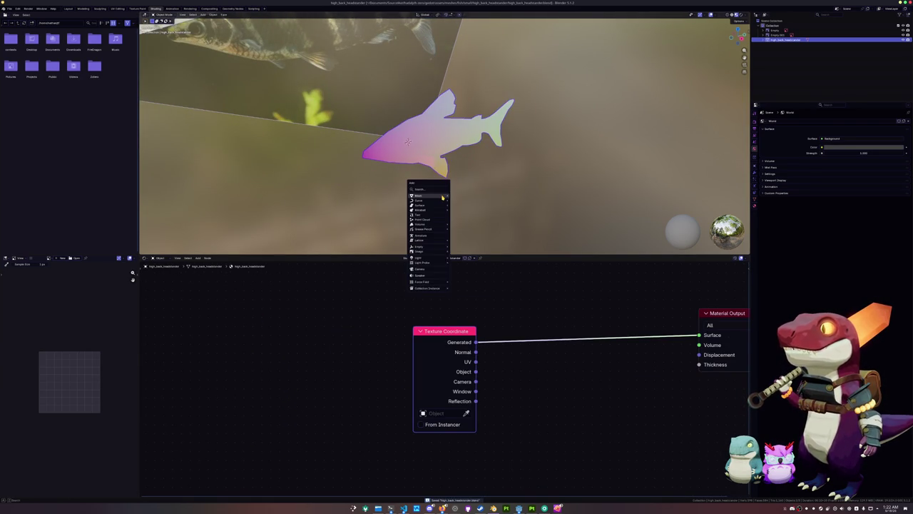
Step: Add a Color Attribute node set to the Color attribute
key(shift+a)
key(shift+a)
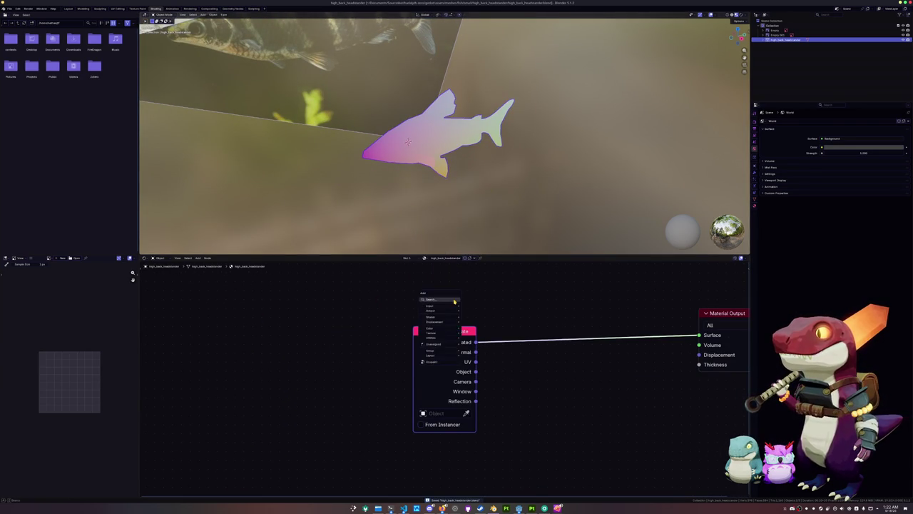
click(453, 300)
text(color)
key(Return)
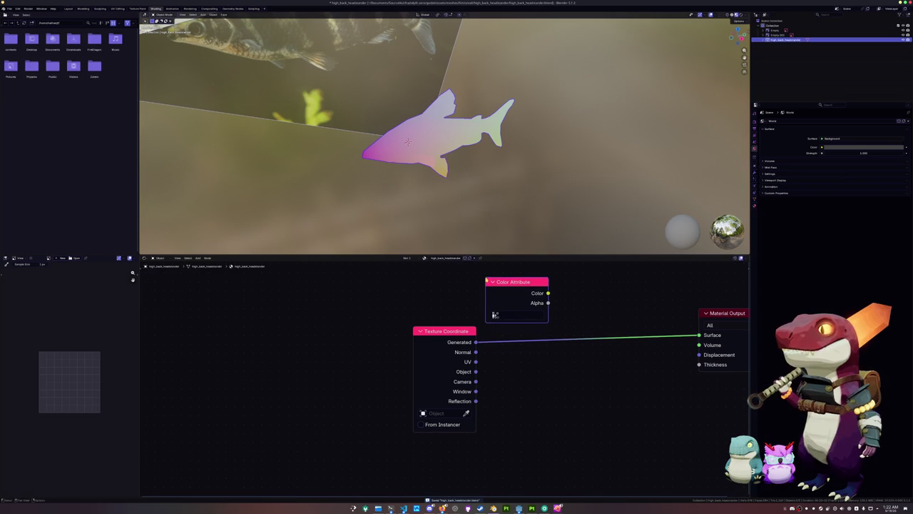
click(499, 330)
key(Home)
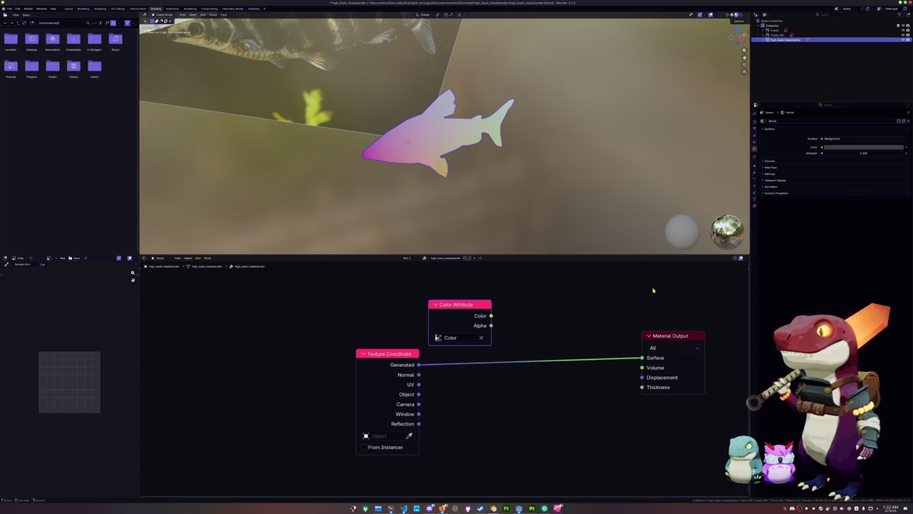
Step: Set the render engine to Cycles
click(755, 121)
click(855, 121)
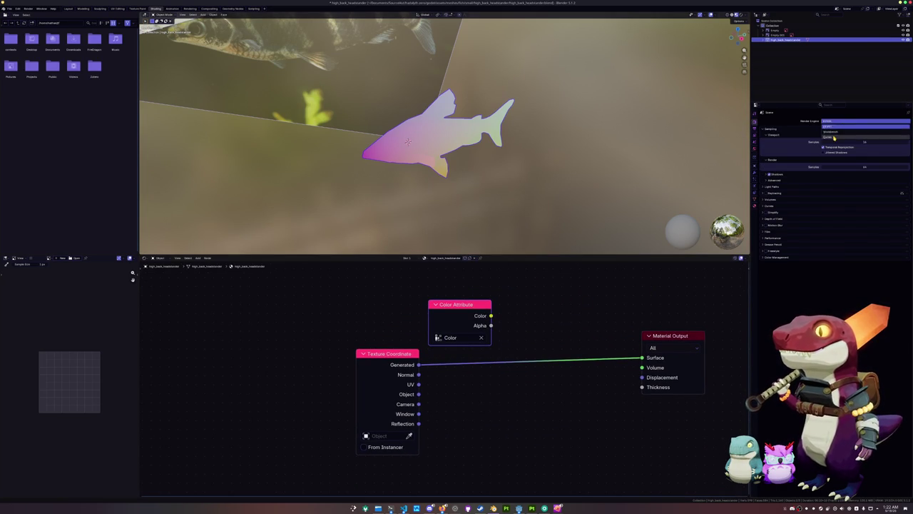
click(856, 137)
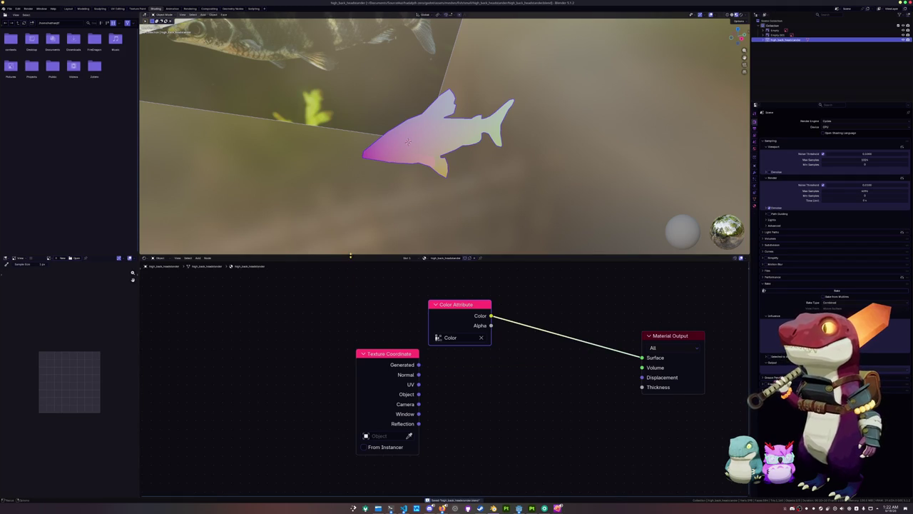
key(ctrl+a)
Step: Apply all transforms, then export the fish as an FBX file and an OBJ file
click(348, 212)
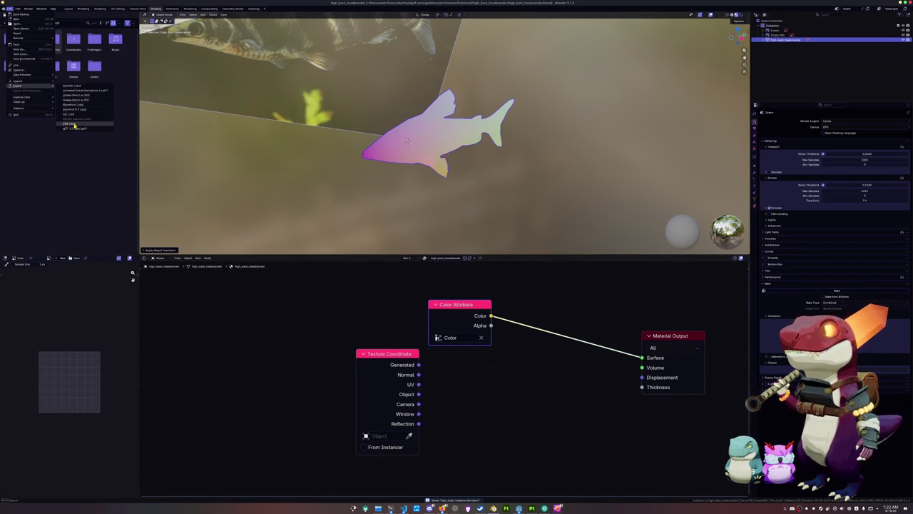
click(71, 125)
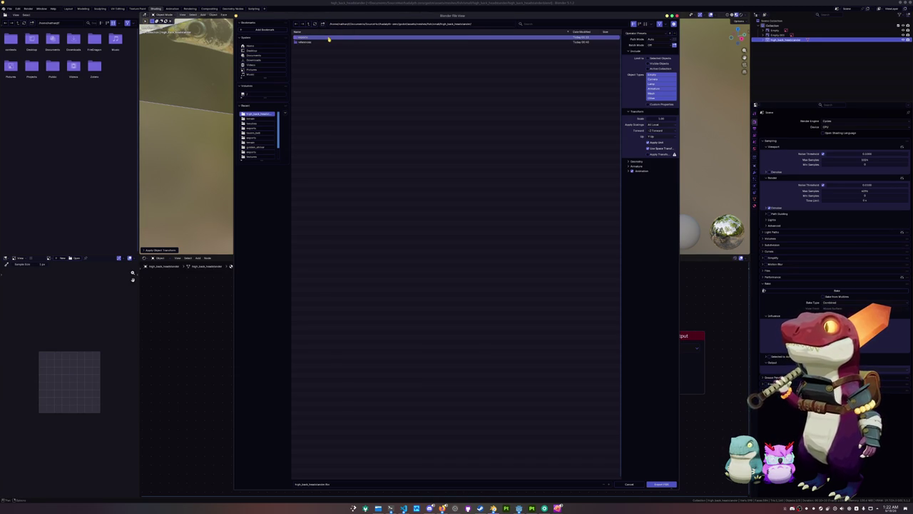
click(657, 482)
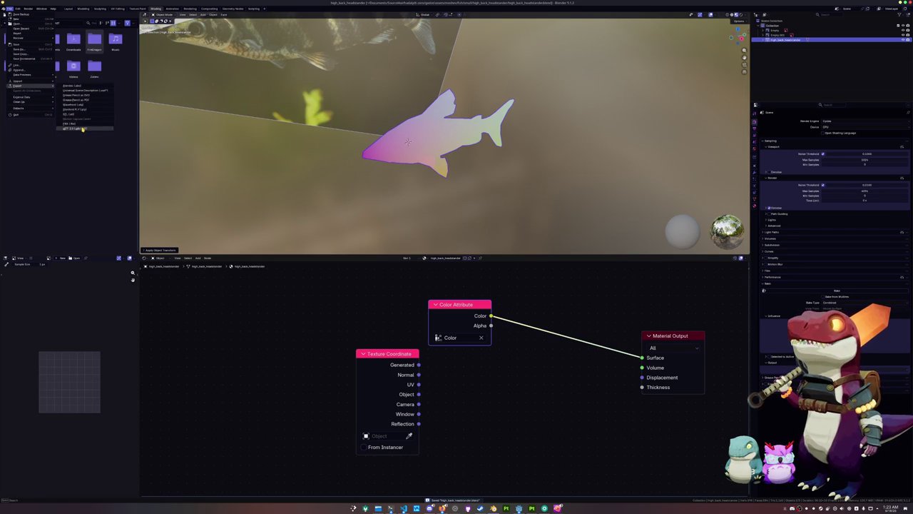
click(82, 106)
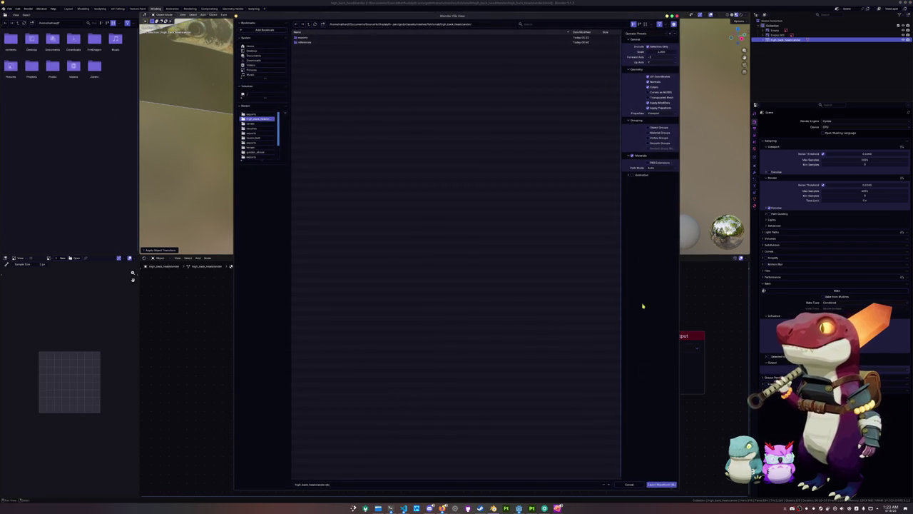
click(666, 484)
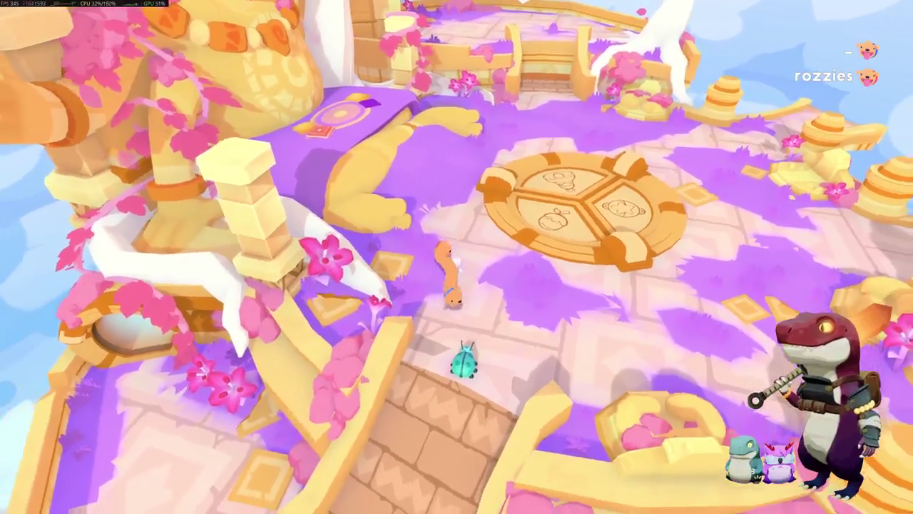
Step: Crawl the worm off the plaza and down the stone stairs to the lower ledge
key(s)
key(w)
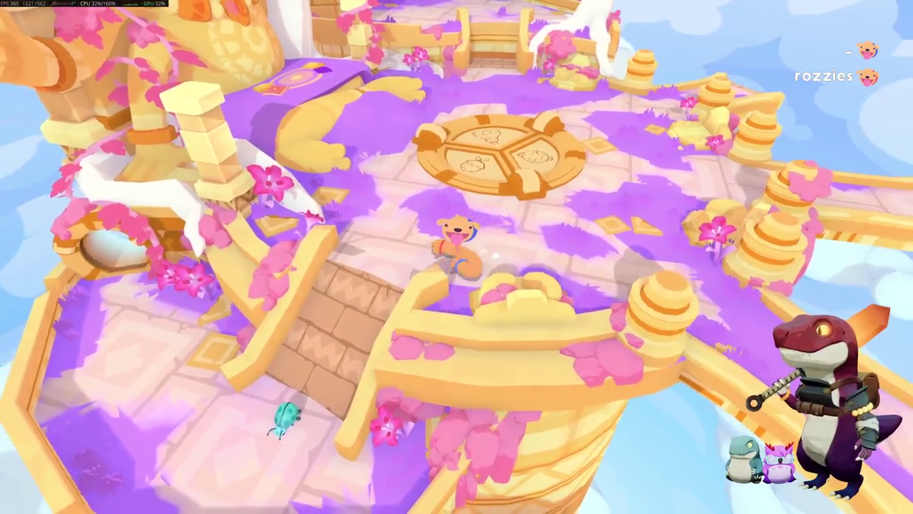
key(s)
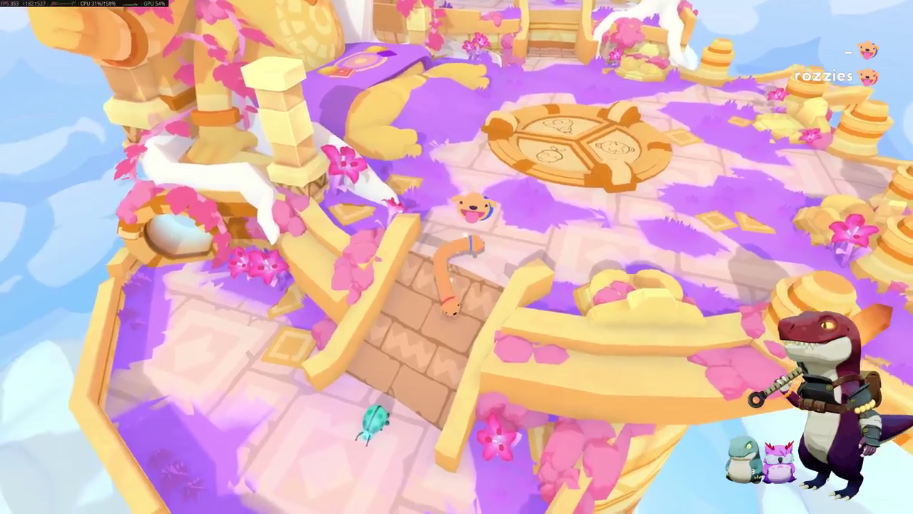
key(s)
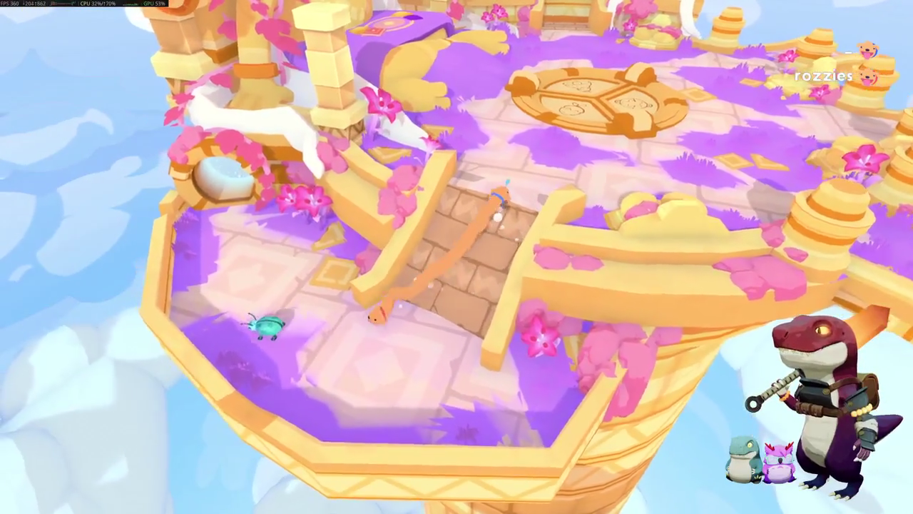
key(s)
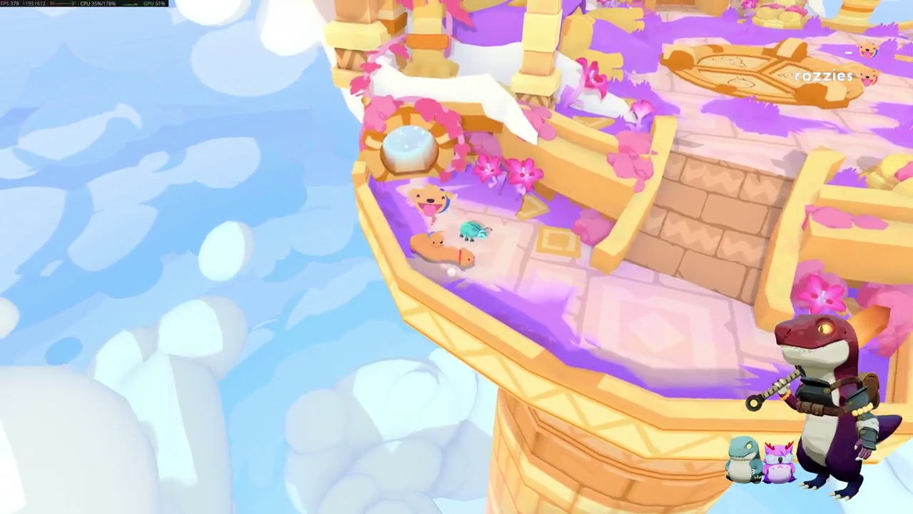
Step: Crawl the worm past the yellow tile along the ledge to the stair base by the bug
key(w)
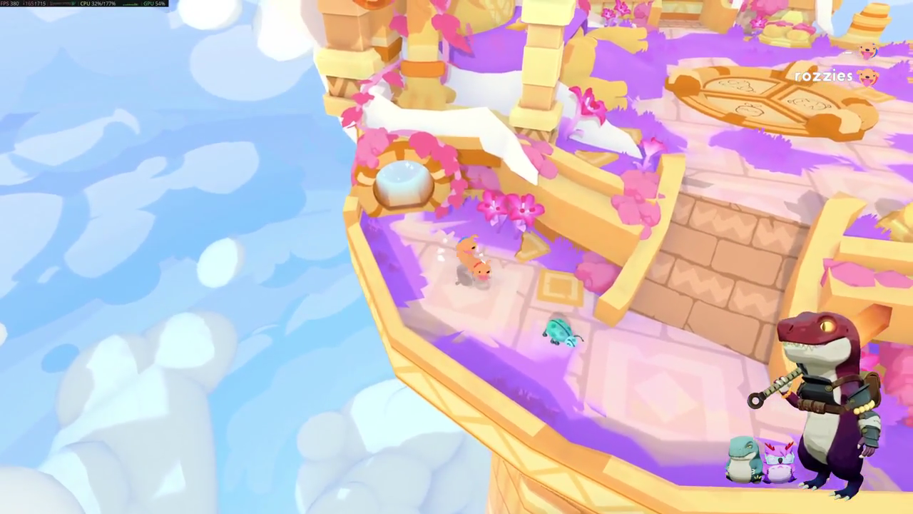
key(d)
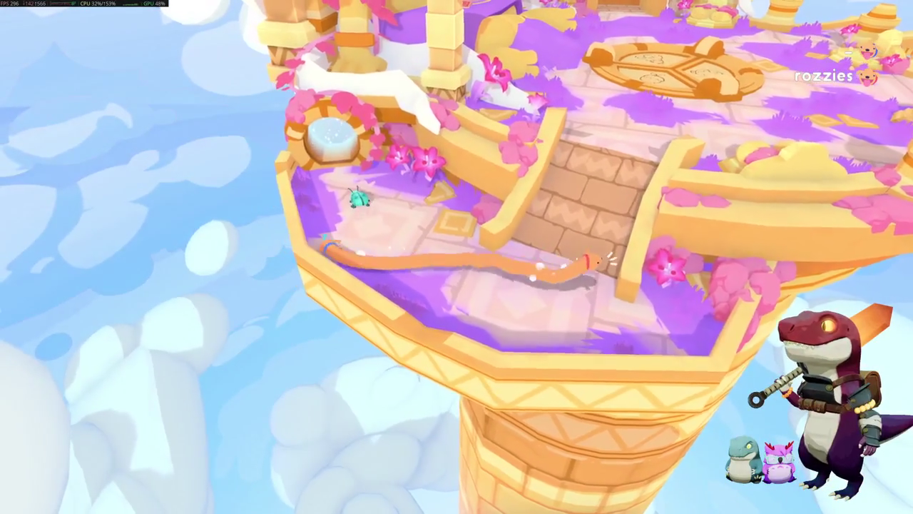
key(a)
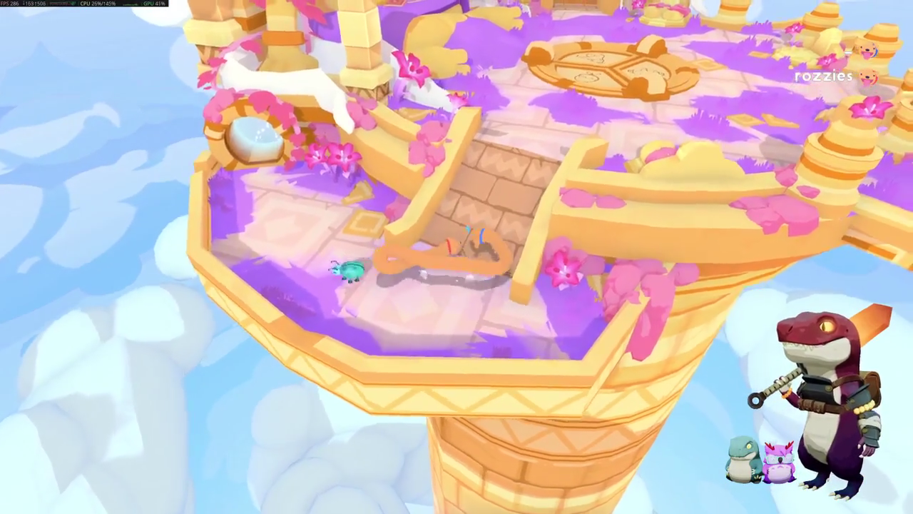
key(a)
key(a)
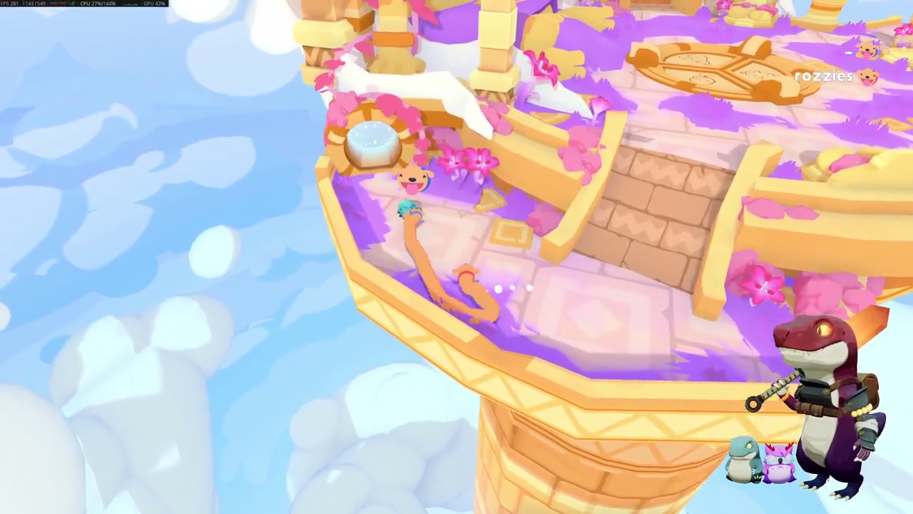
key(d)
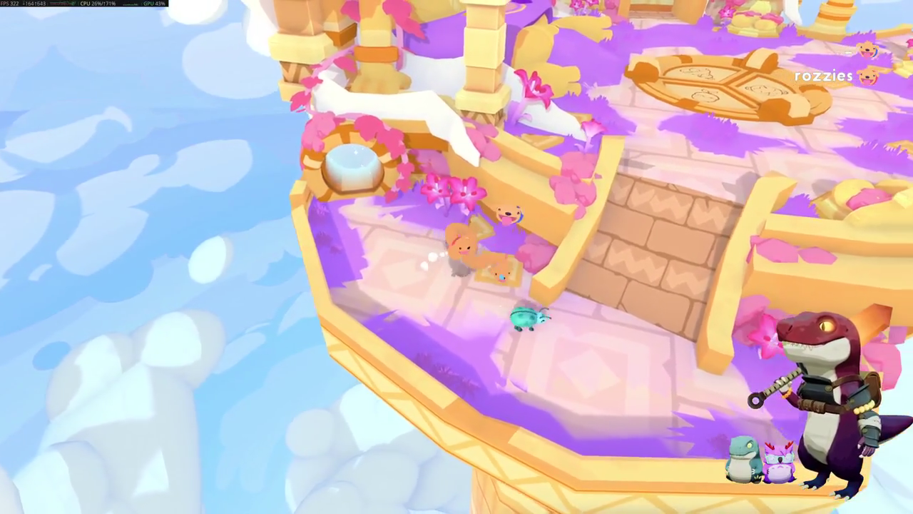
key(s)
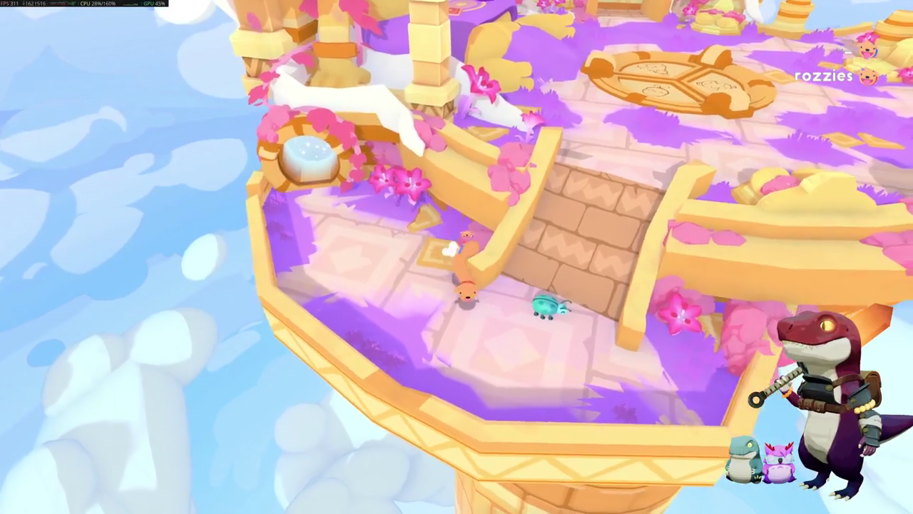
key(w)
key(w)
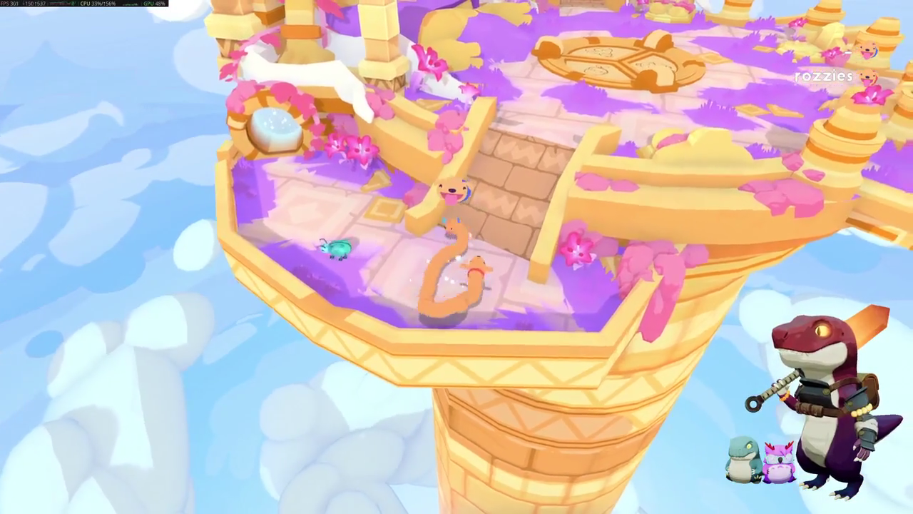
key(d)
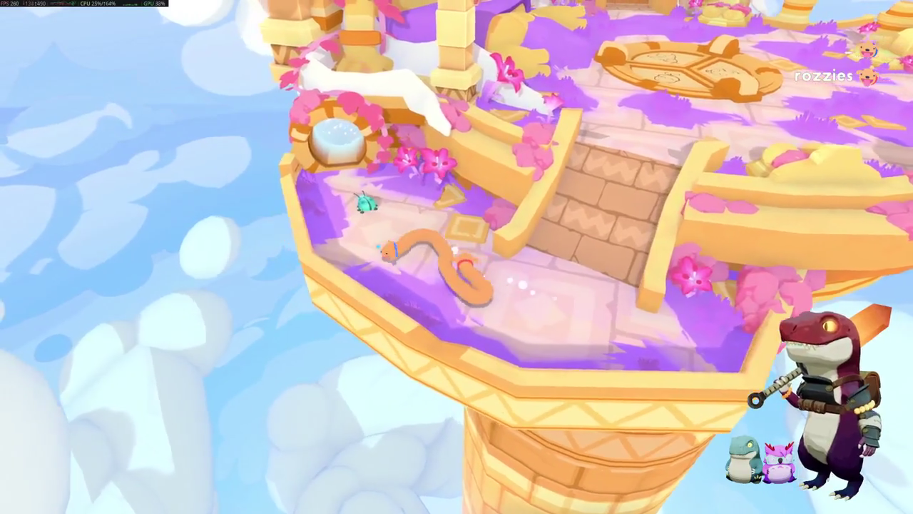
key(a)
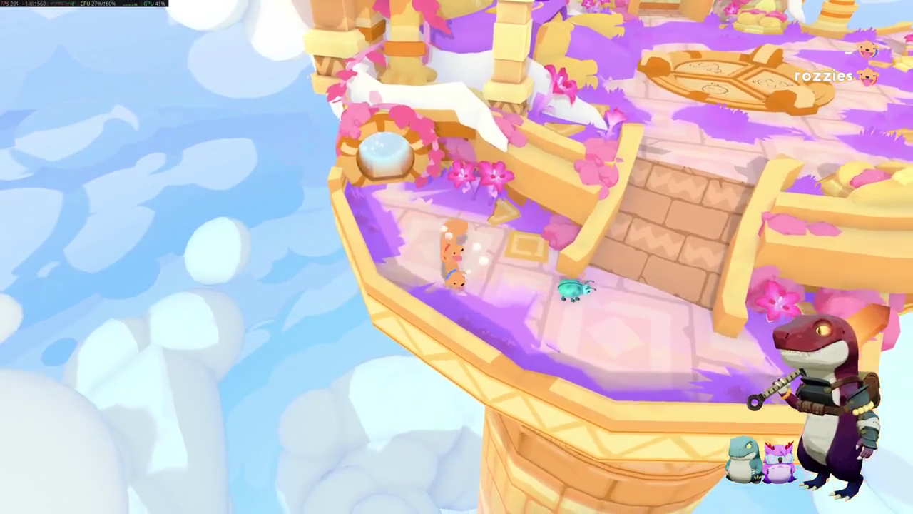
key(d)
key(a)
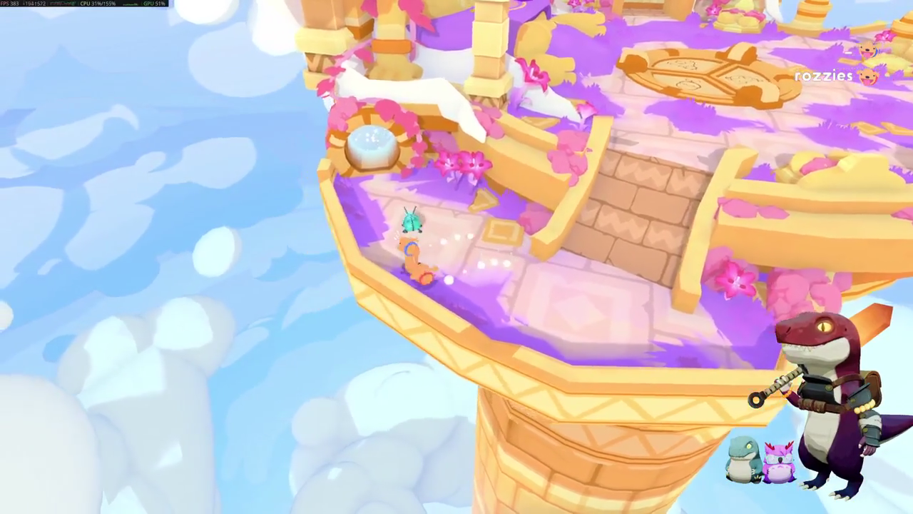
Step: Move the worm by the portal and the dog, then left across the floor
key(w)
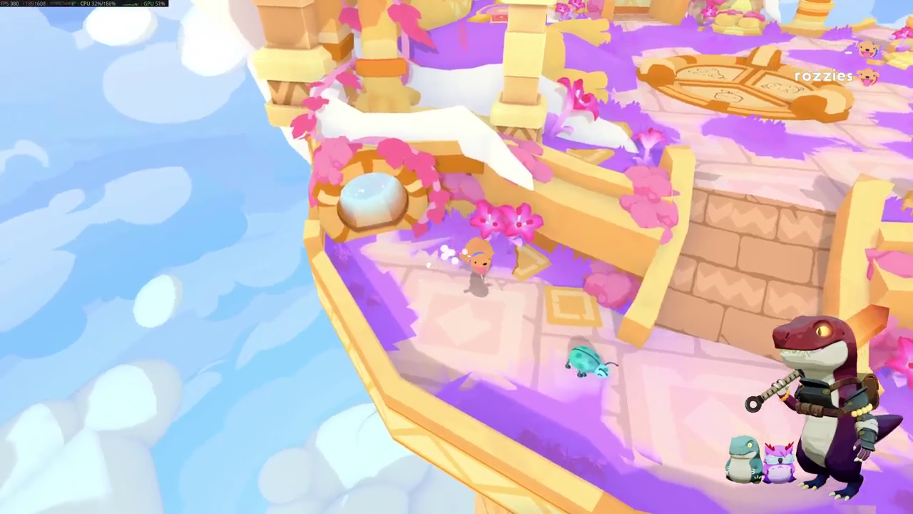
key(s)
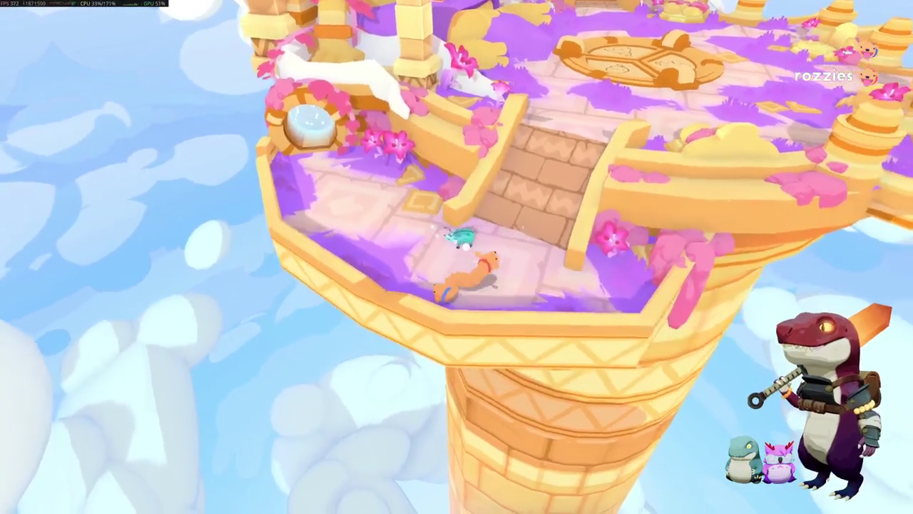
key(a)
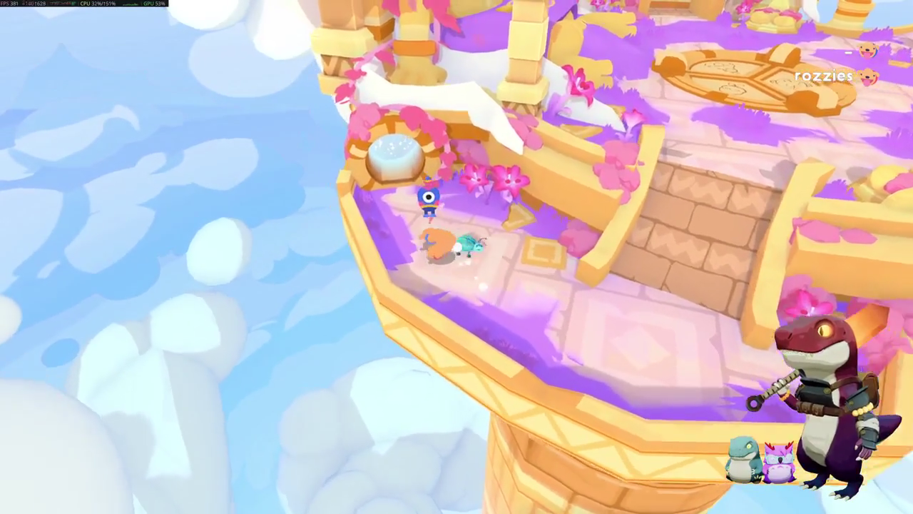
key(a)
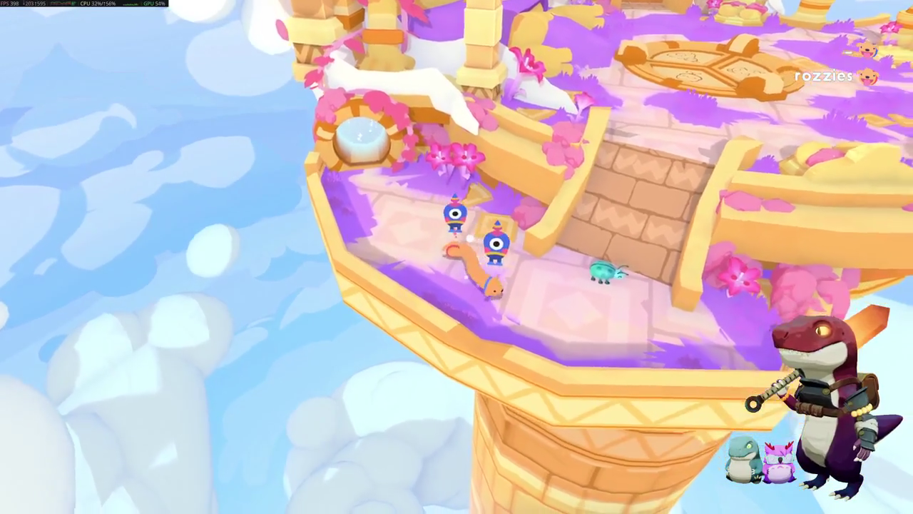
key(a)
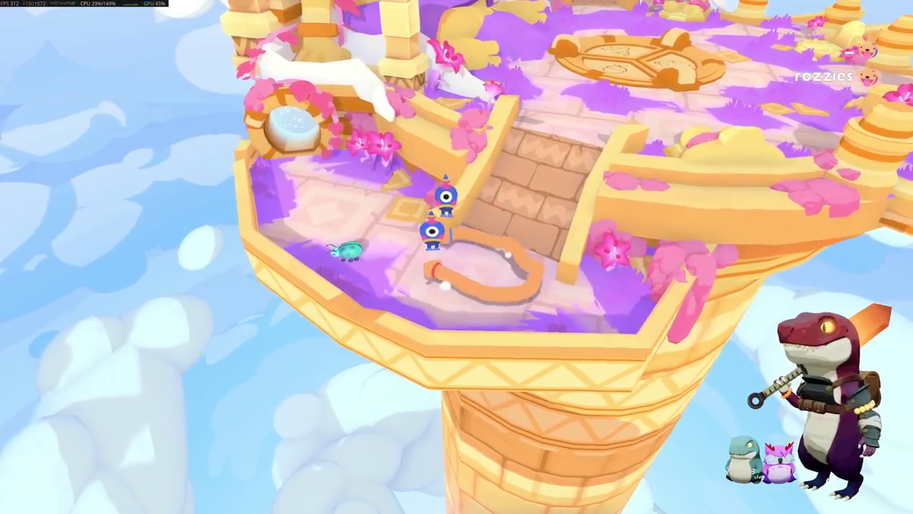
key(w)
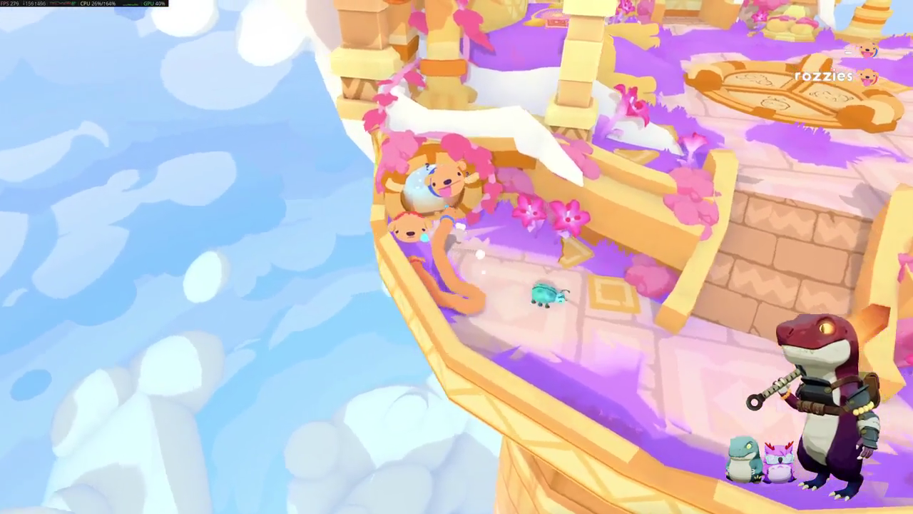
key(s)
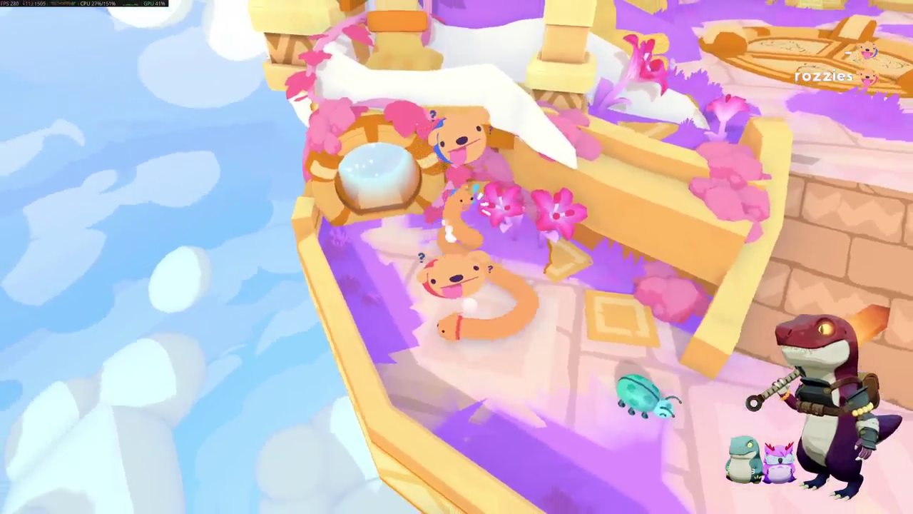
key(a)
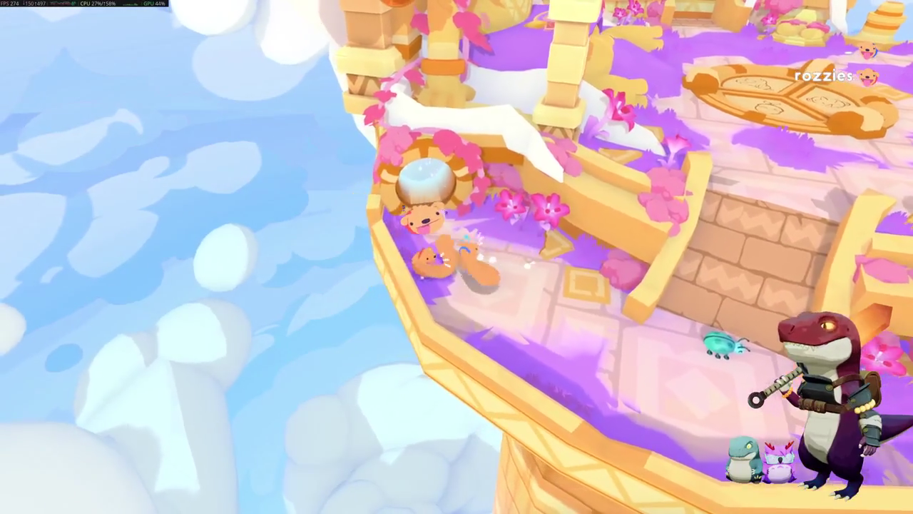
key(a)
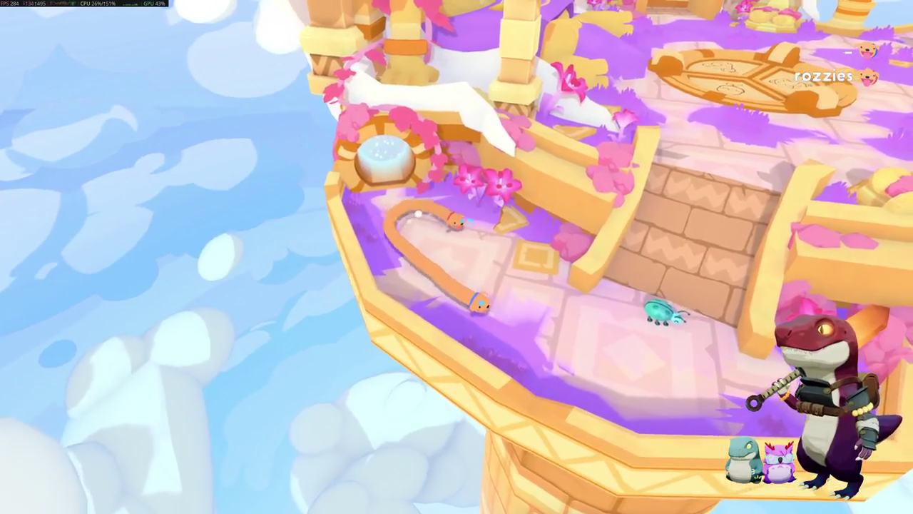
Step: Climb the worm up the stairs toward the carpet before the bridge
key(w)
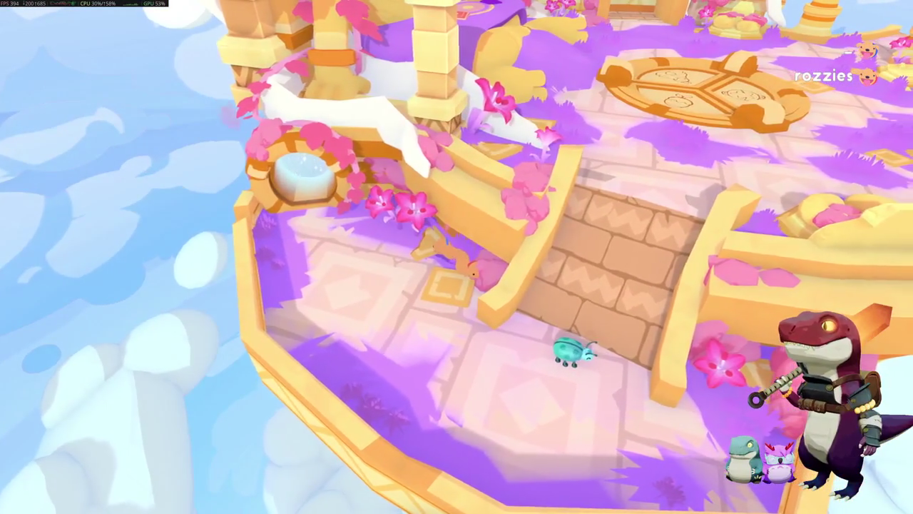
key(s)
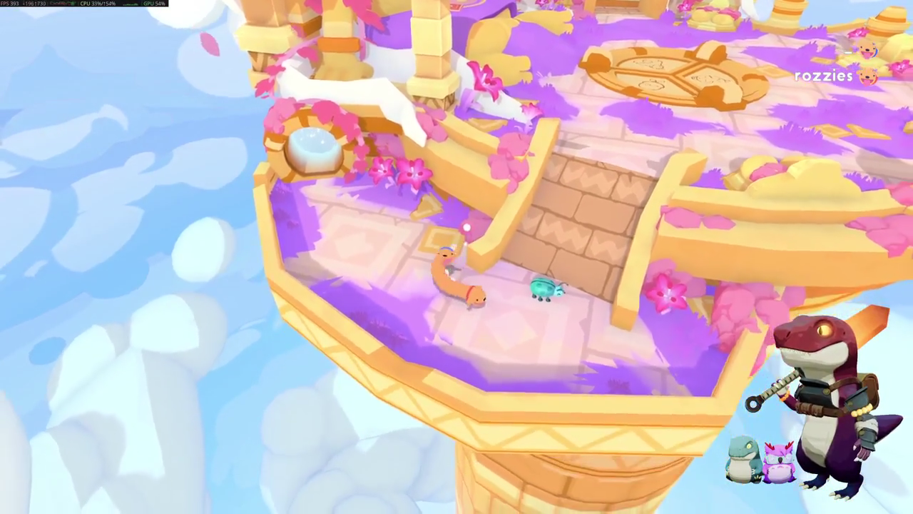
key(d)
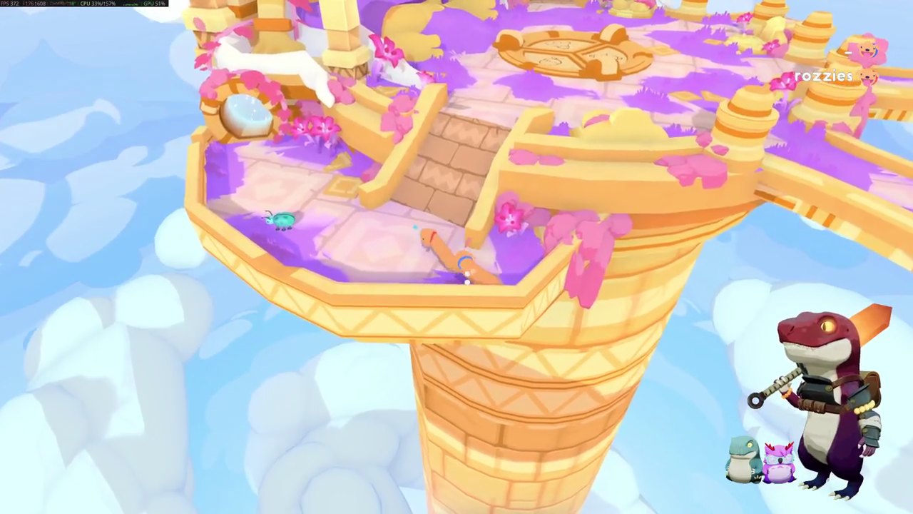
key(w)
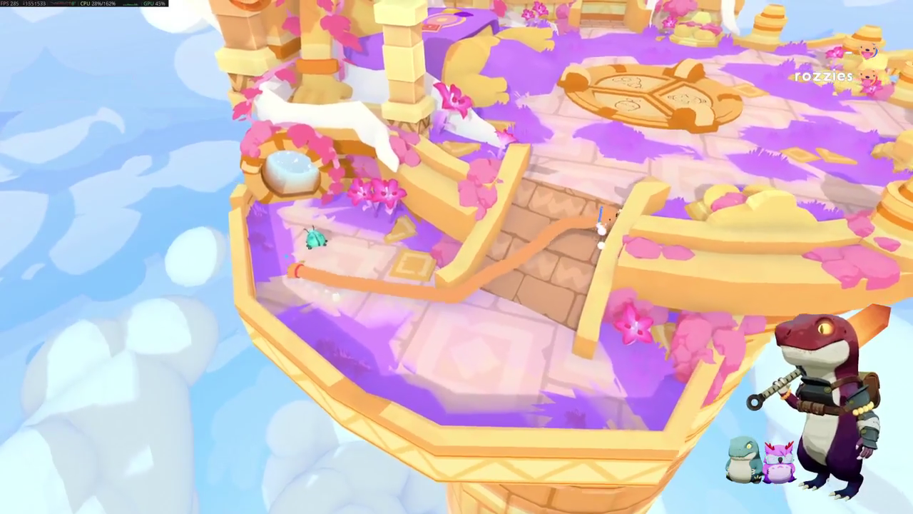
key(s)
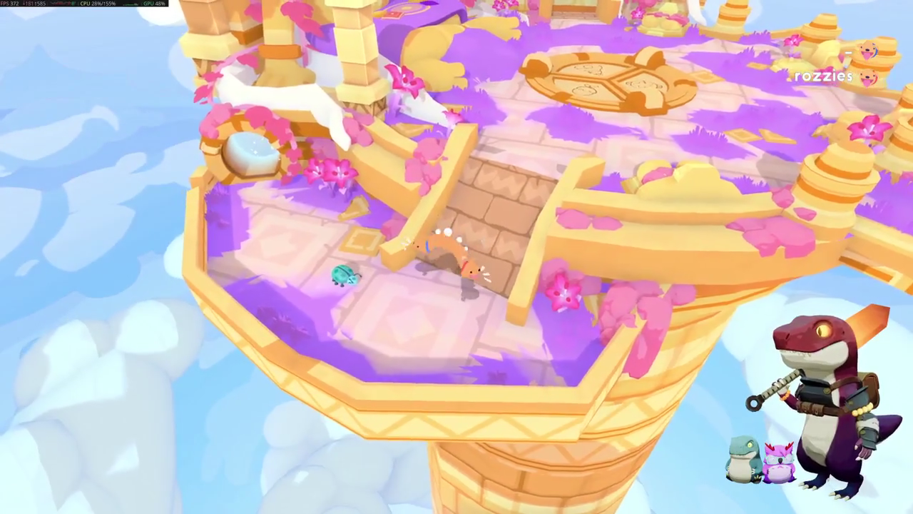
key(w)
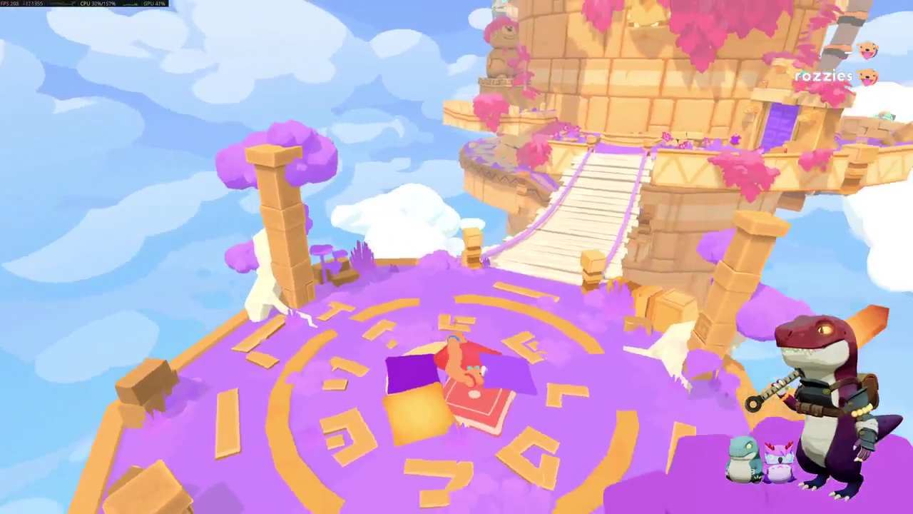
Step: Cross the rope bridge into the purple courtyard and crawl up to the purple door
key(w)
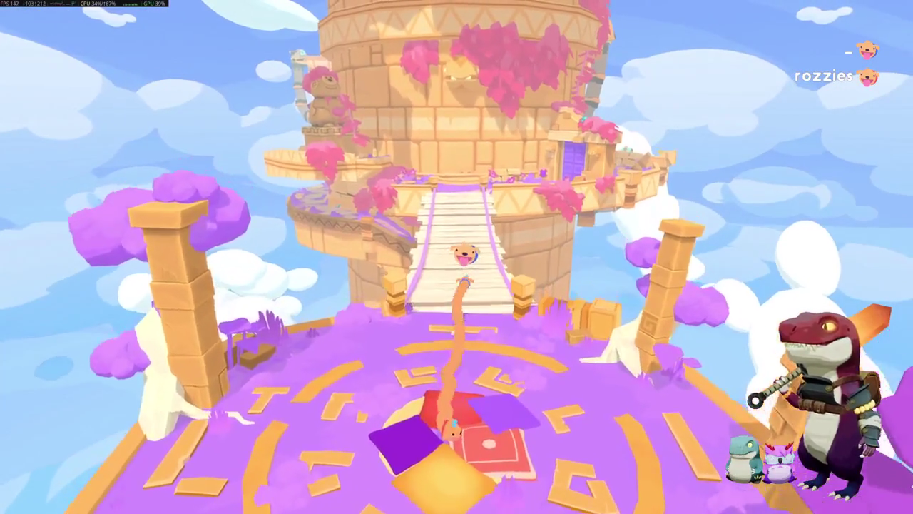
key(w)
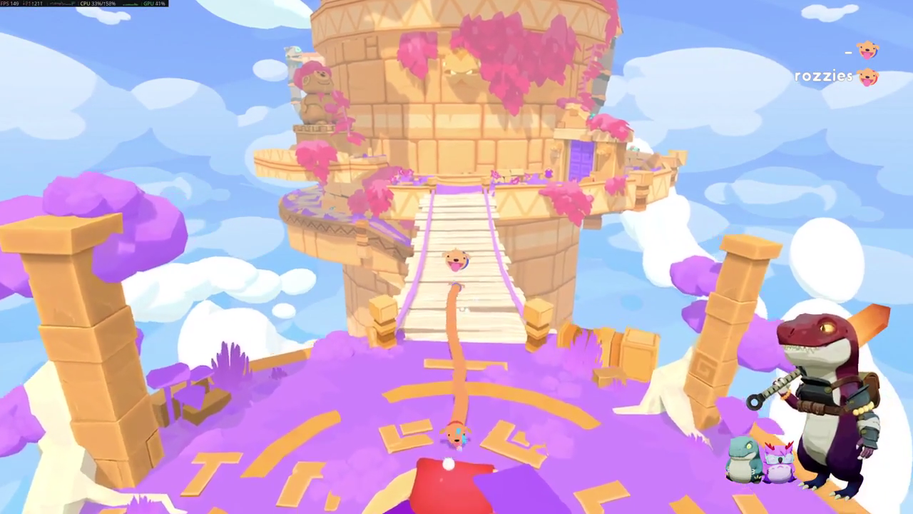
key(w)
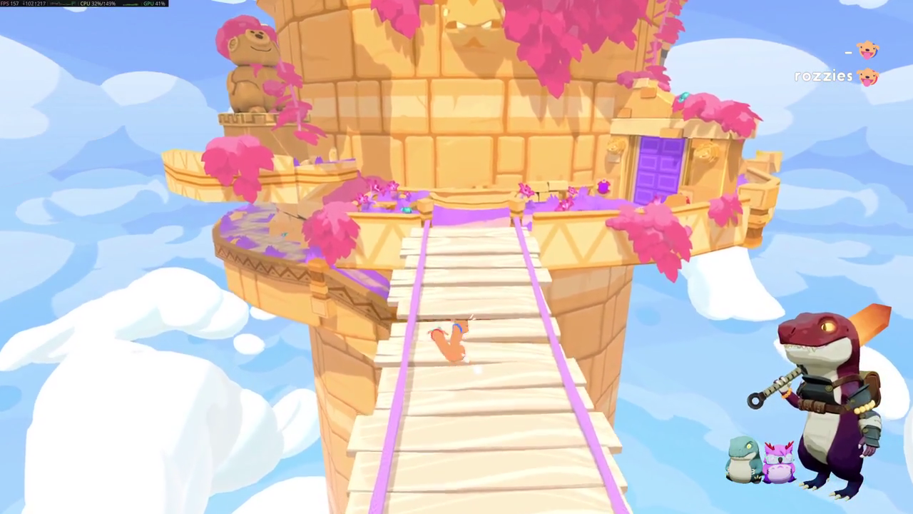
key(w)
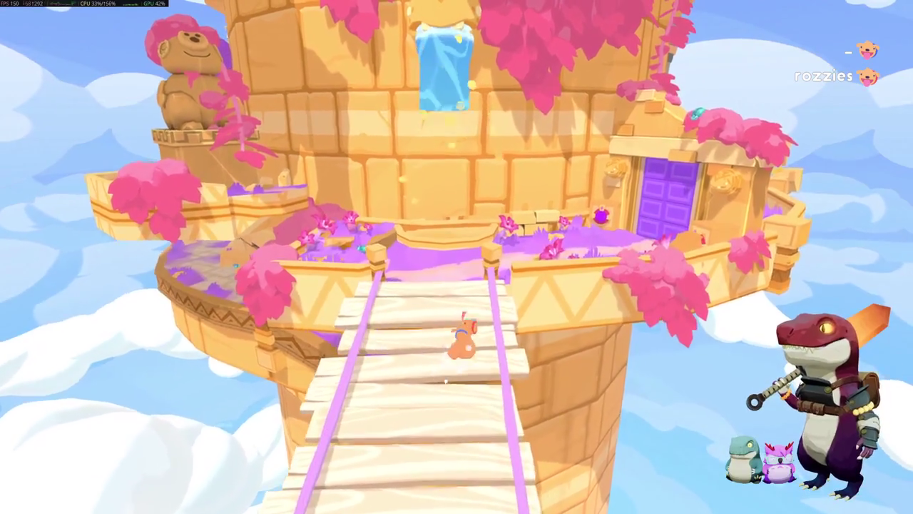
key(w)
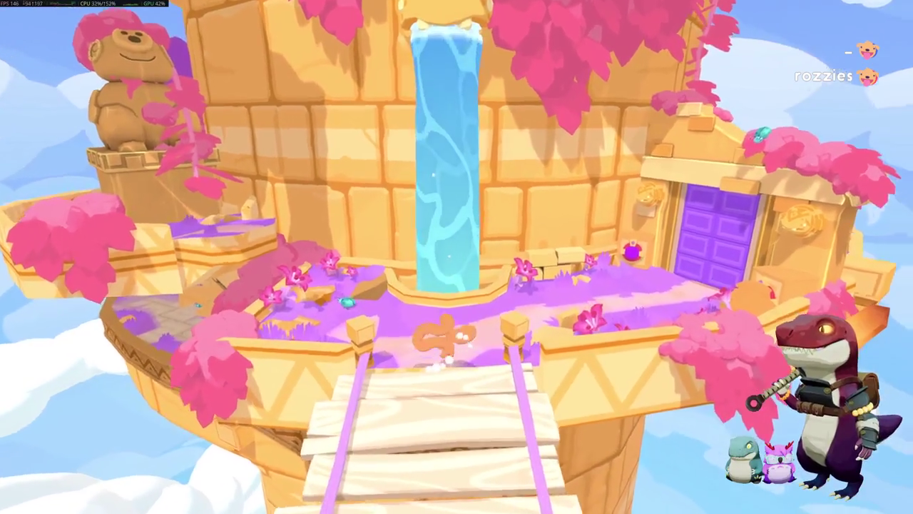
key(s)
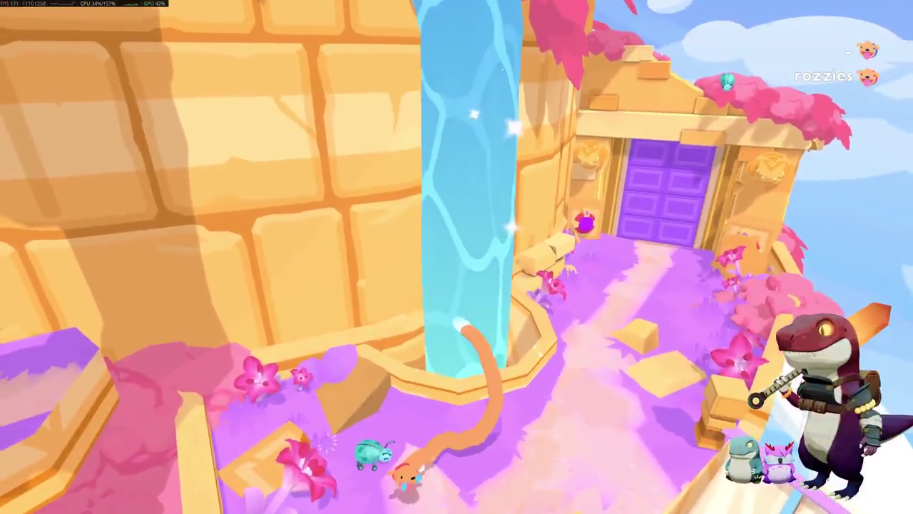
key(w)
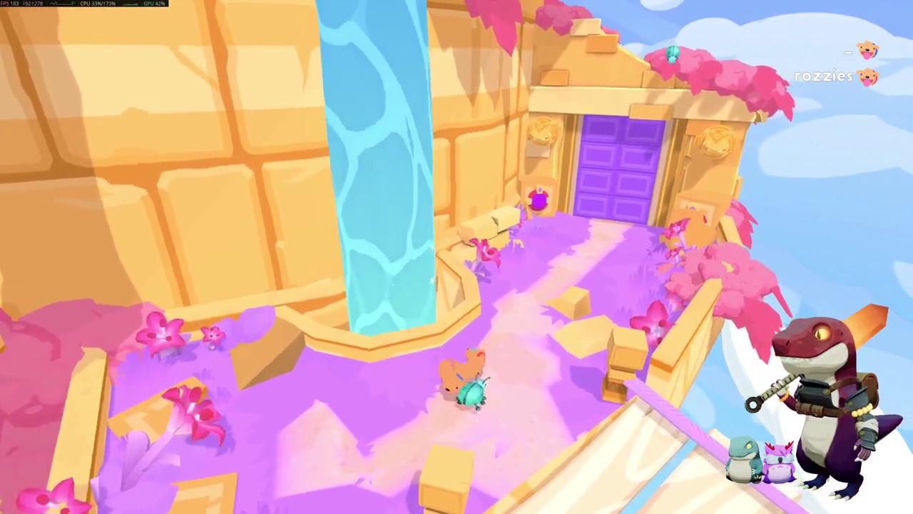
key(w)
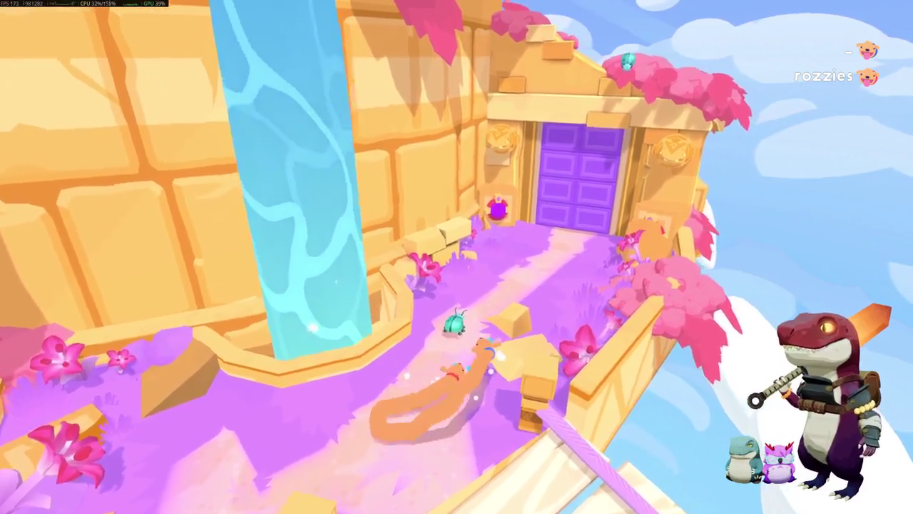
key(s)
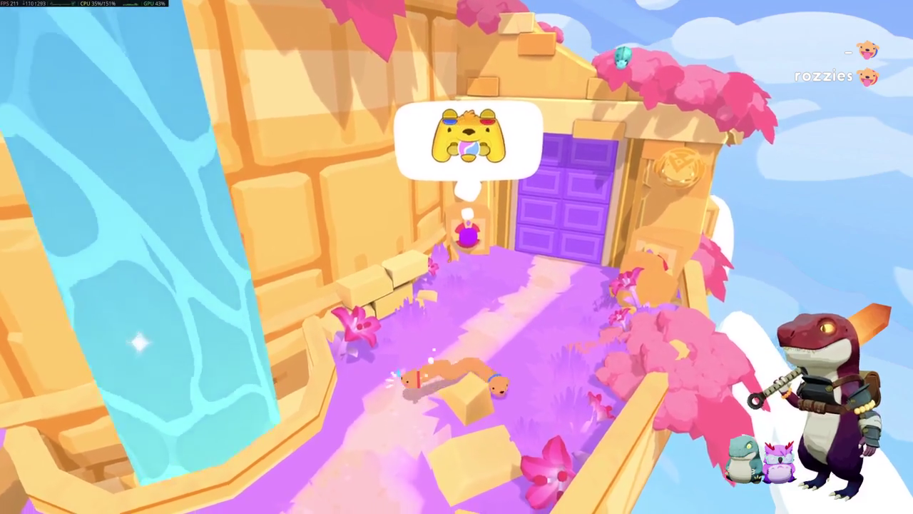
Step: Stretch the worm up the purple path until its head reaches the button
key(a)
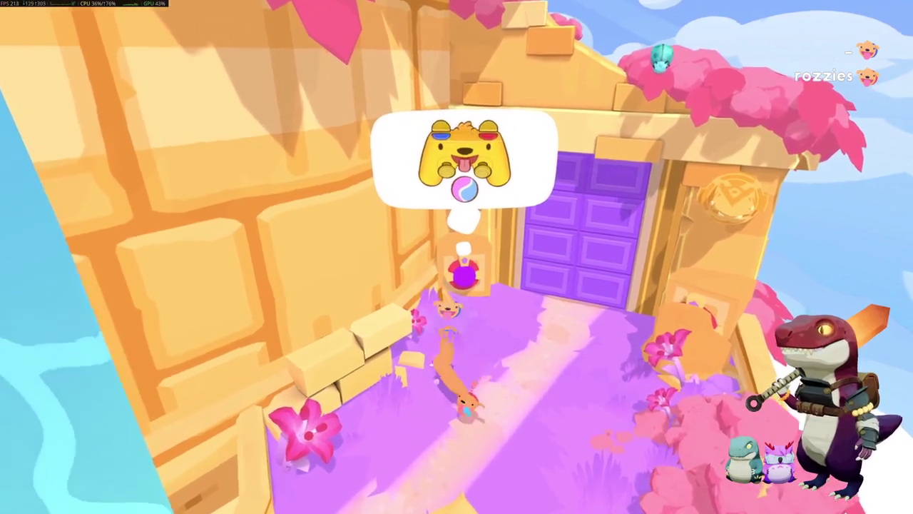
key(w)
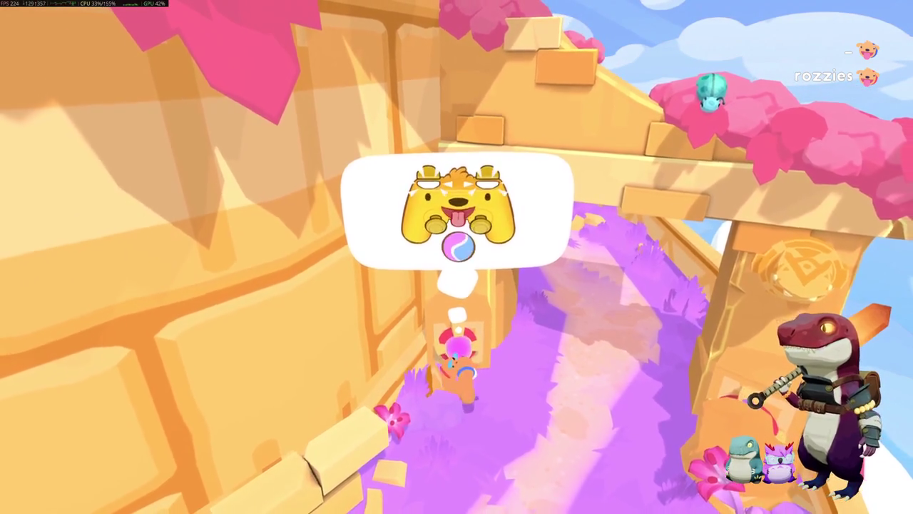
key(d)
key(s)
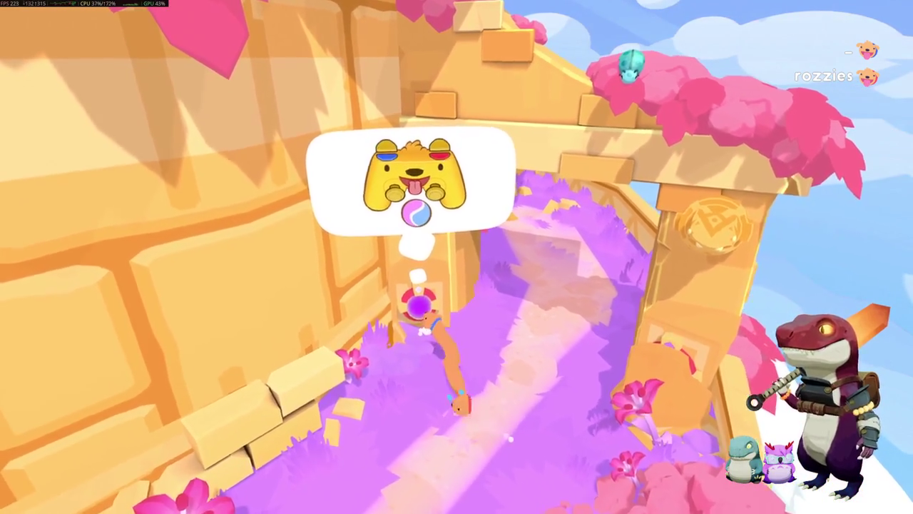
key(s)
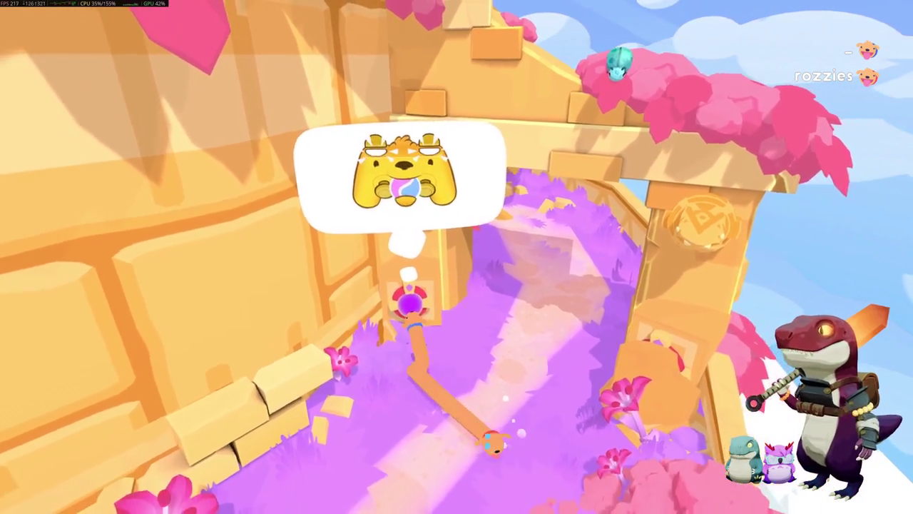
key(a)
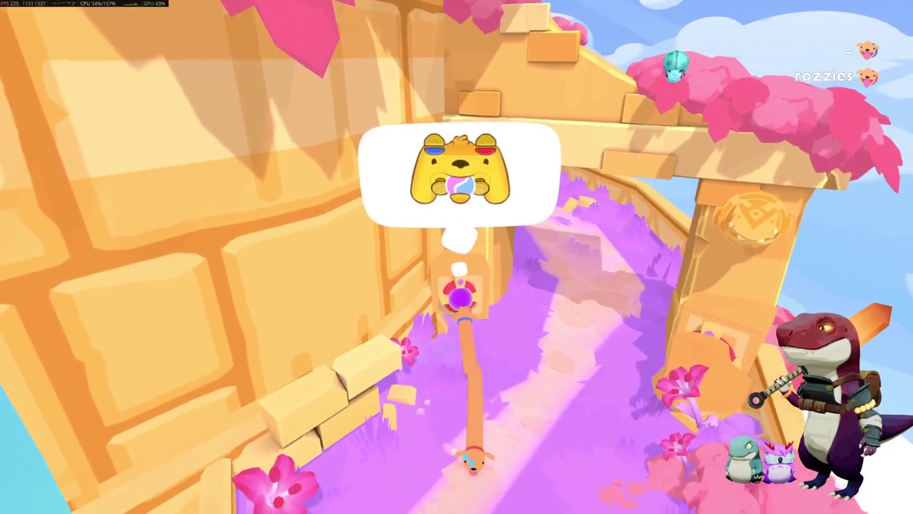
key(w)
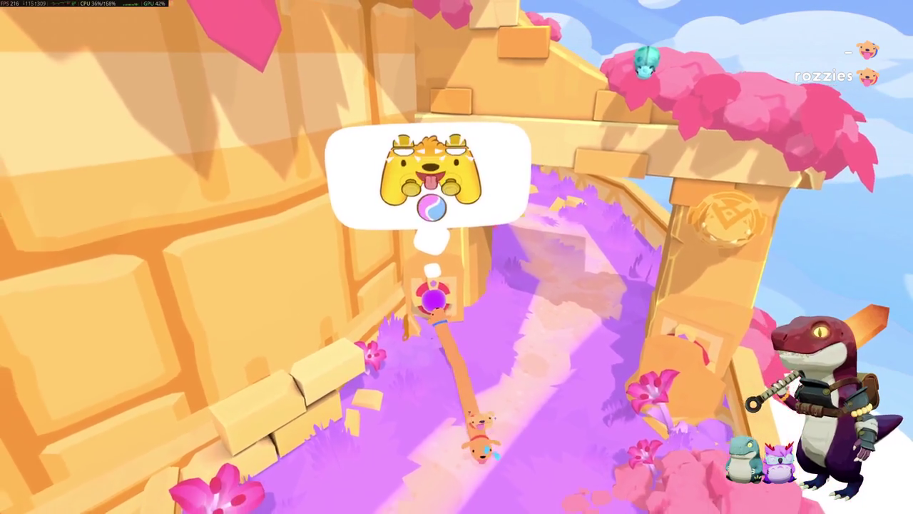
Step: Steer the worm up-right through the sandstone archway onto the platform
key(s)
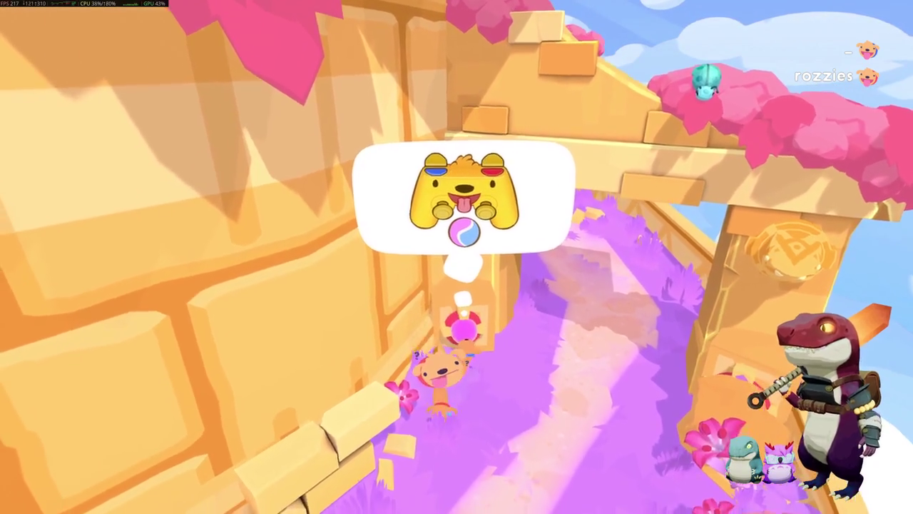
key(d)
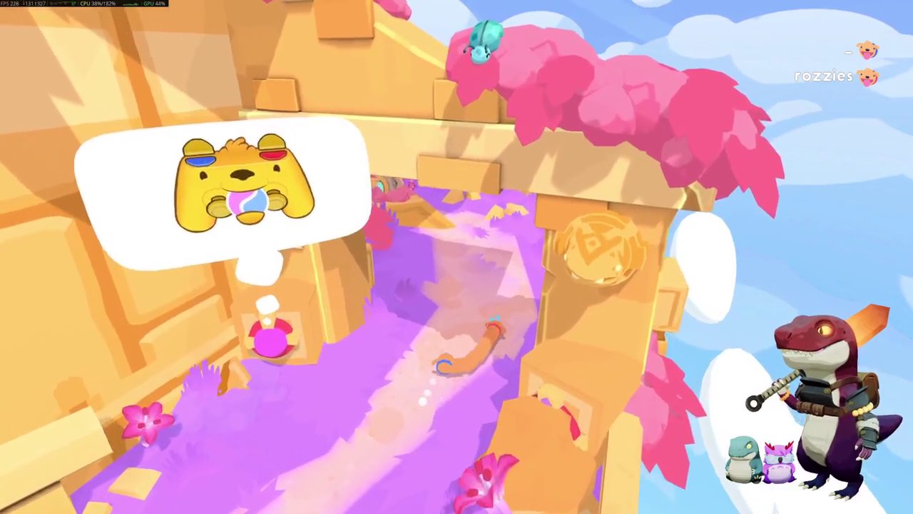
key(d)
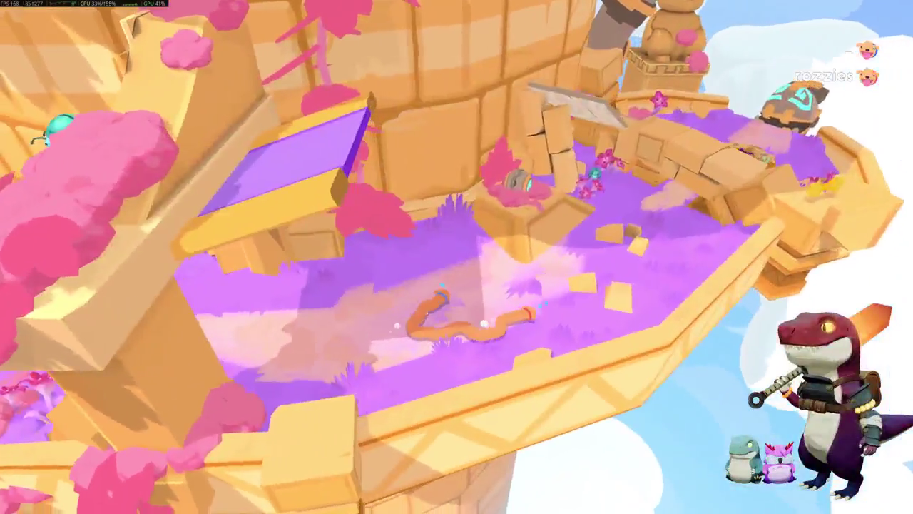
Step: Stretch the worm up toward the wall, then lower it back onto the floor
key(w)
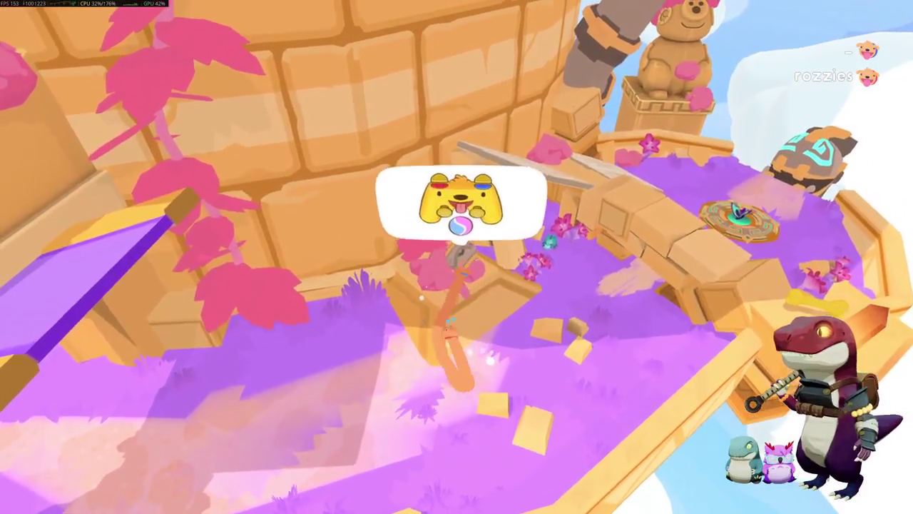
key(s)
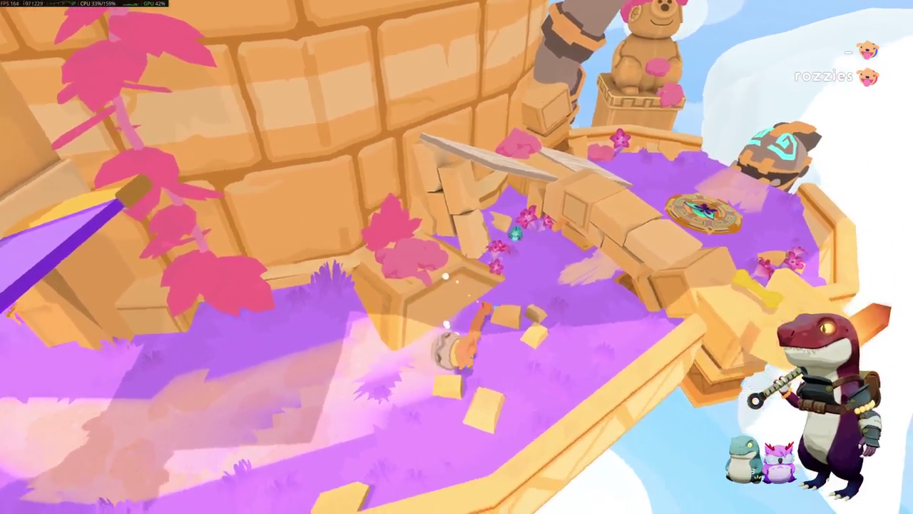
key(w)
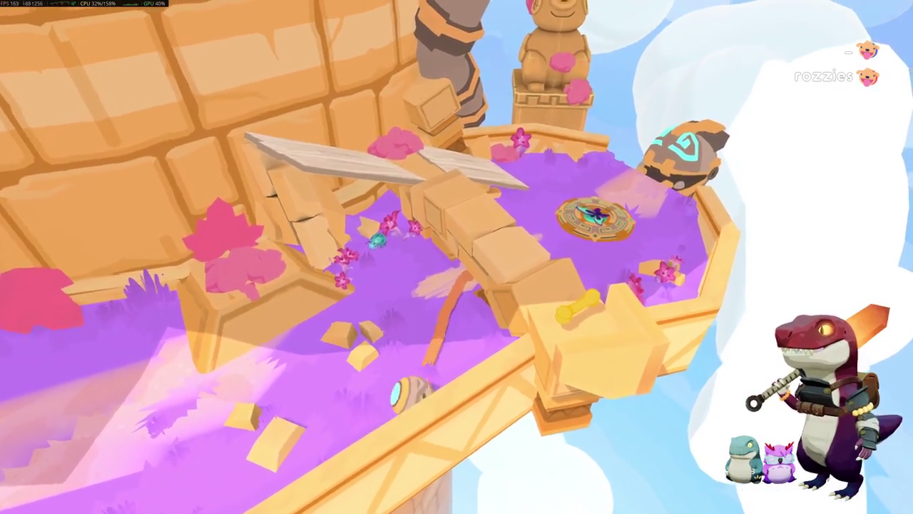
key(s)
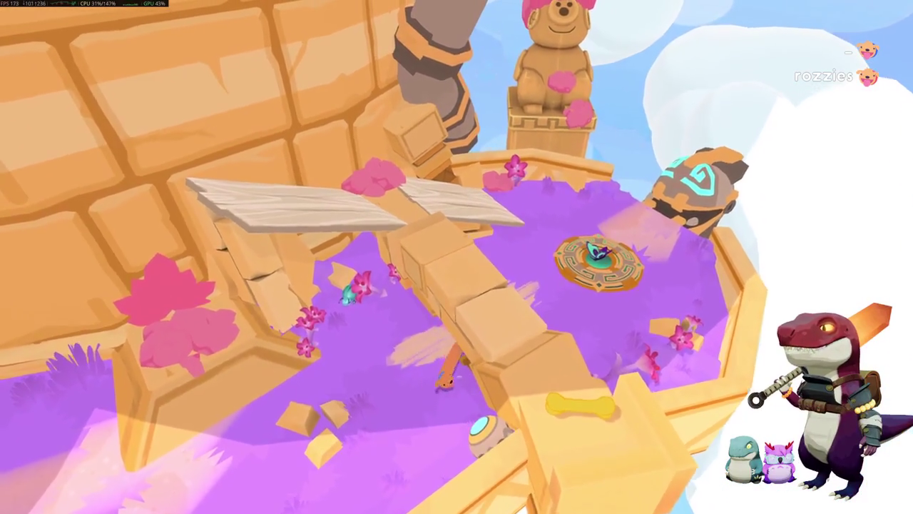
Step: Crawl the worm across the purple floor, over the wooden plank, toward the stone path
key(w)
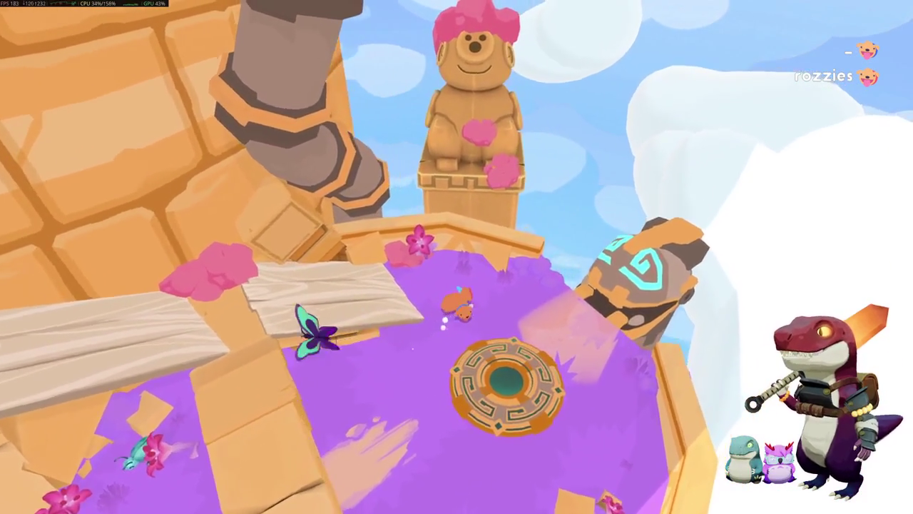
key(w)
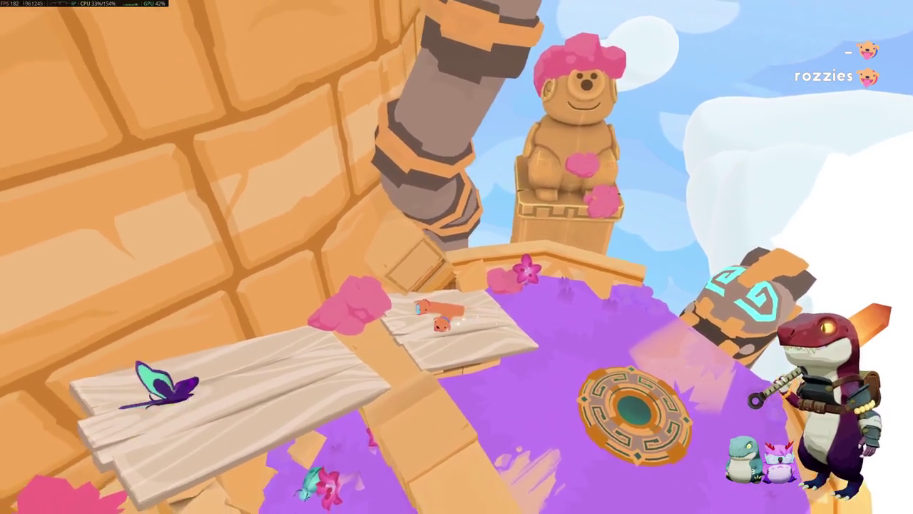
key(w)
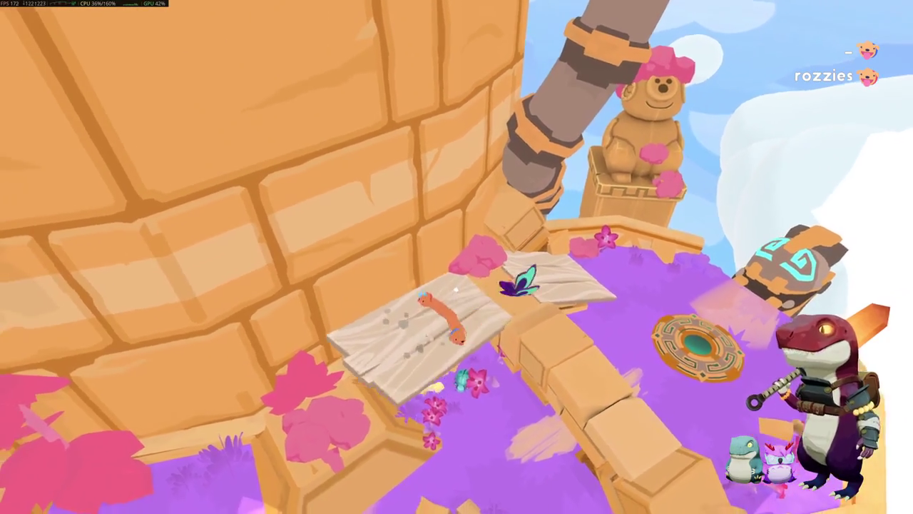
key(w)
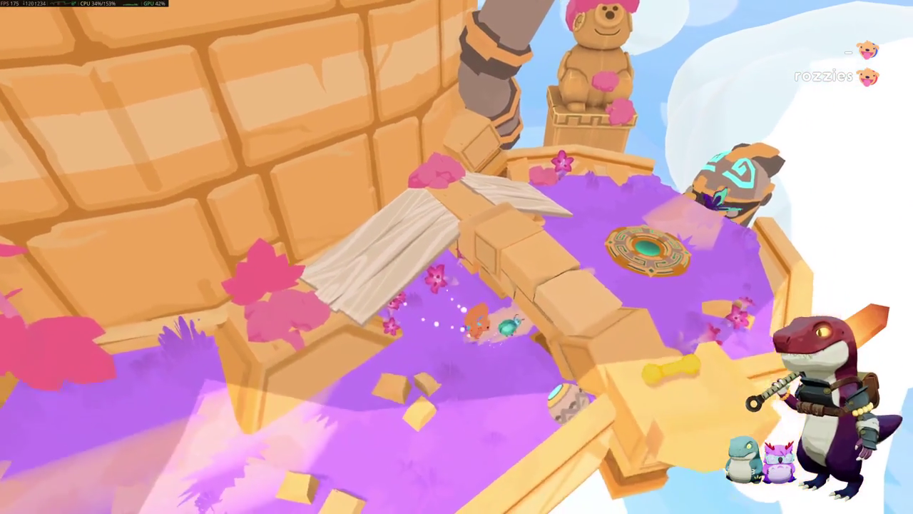
key(w)
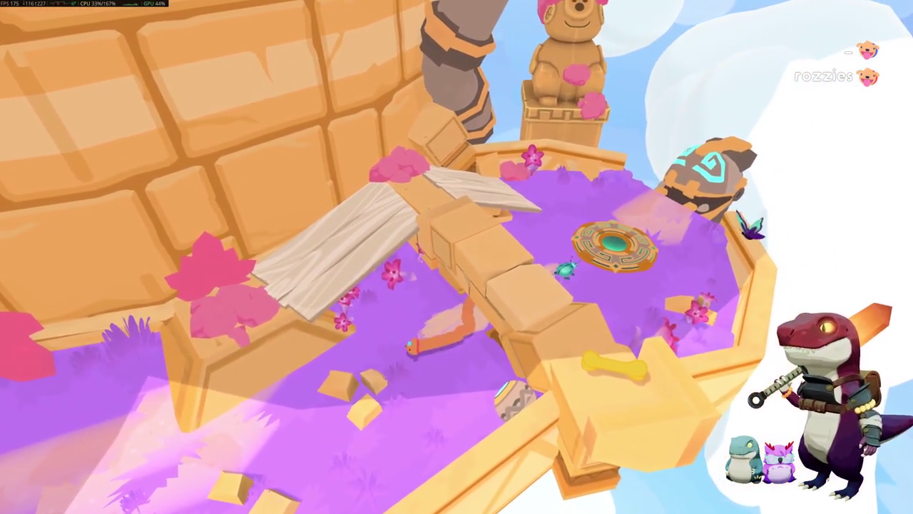
key(w)
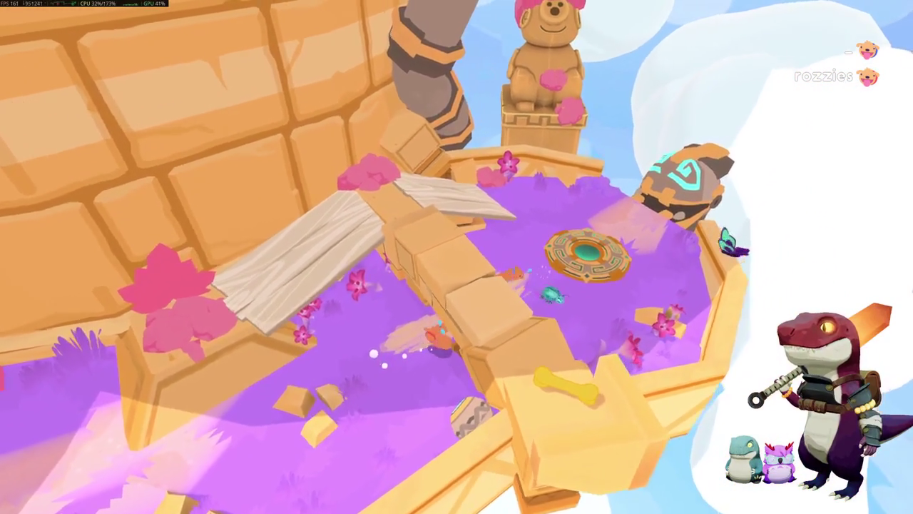
key(w)
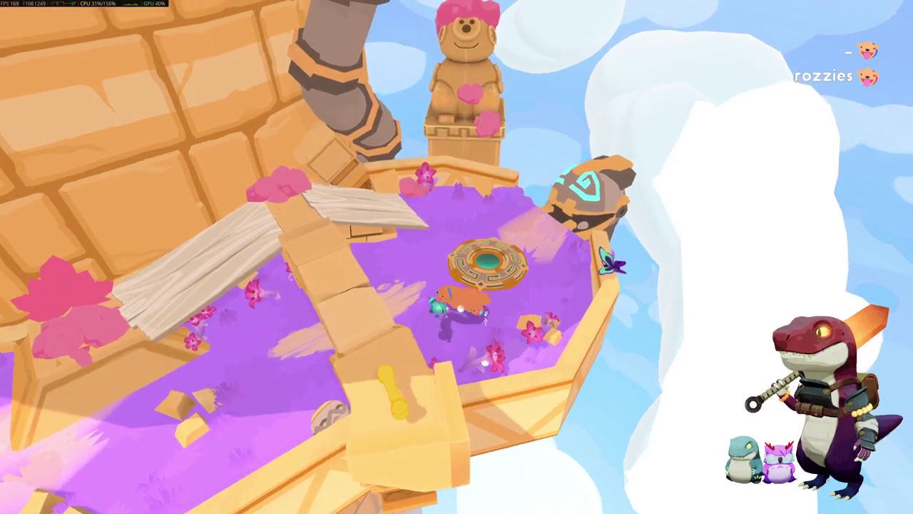
key(w)
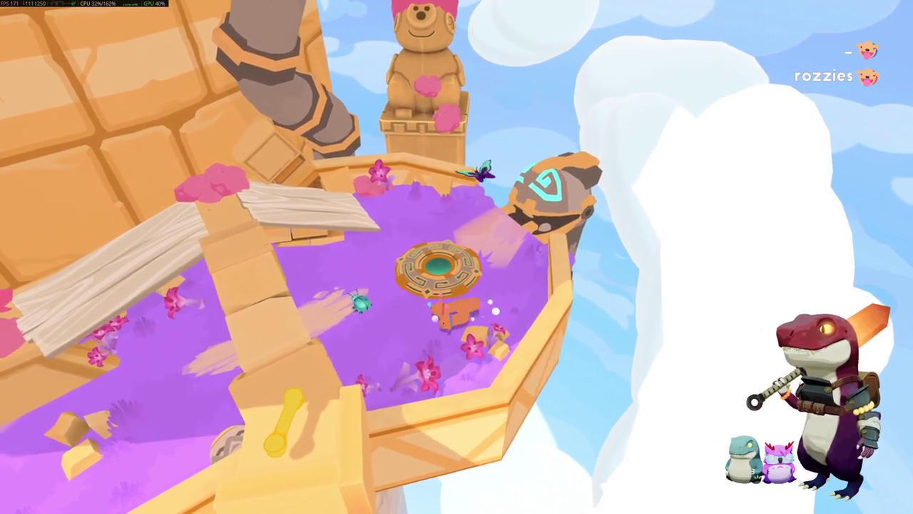
Step: Curl the worm into a ball by the stone path, then crawl around the purple floor
key(s)
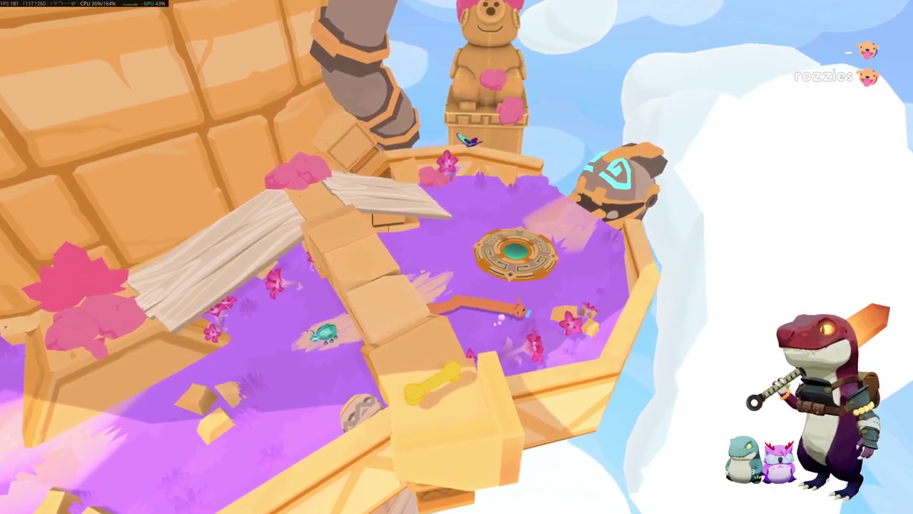
key(s)
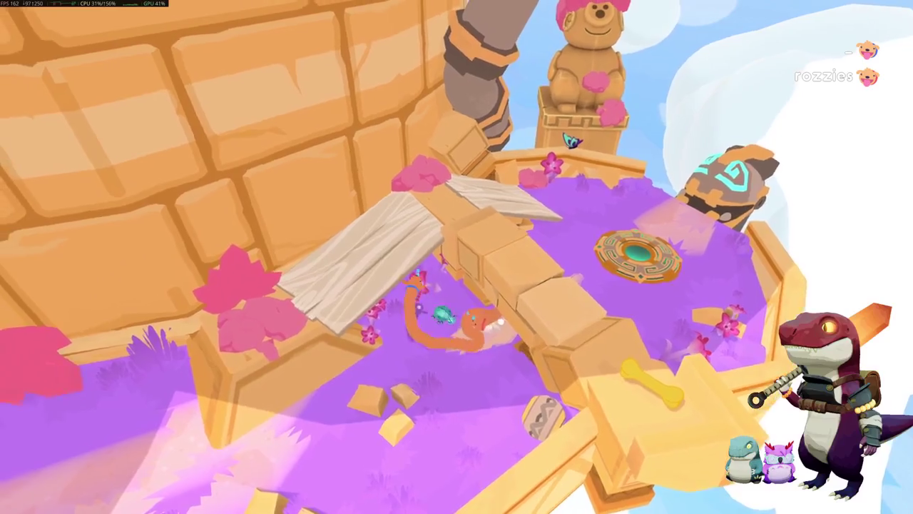
key(w)
key(s)
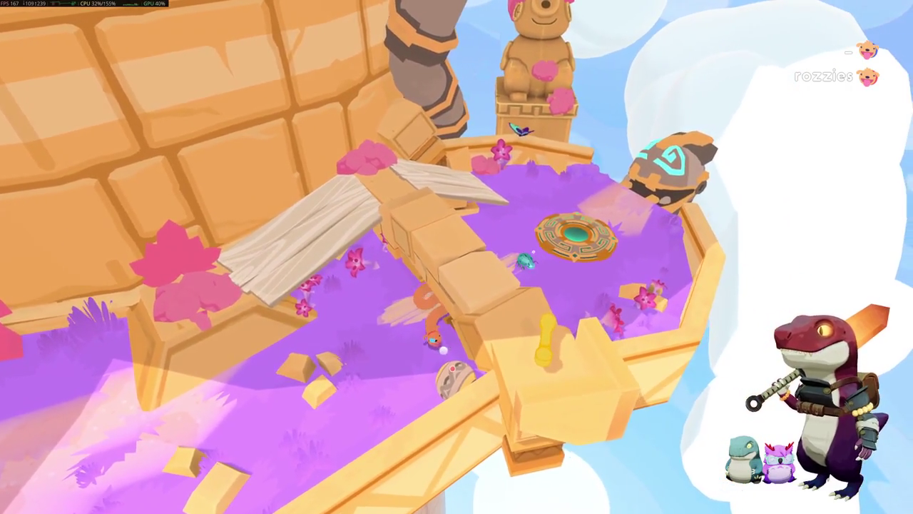
key(a)
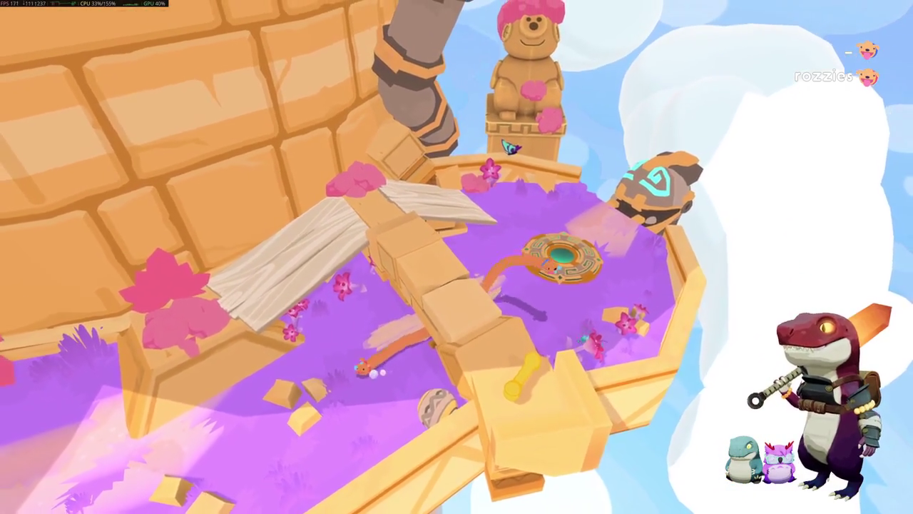
key(d)
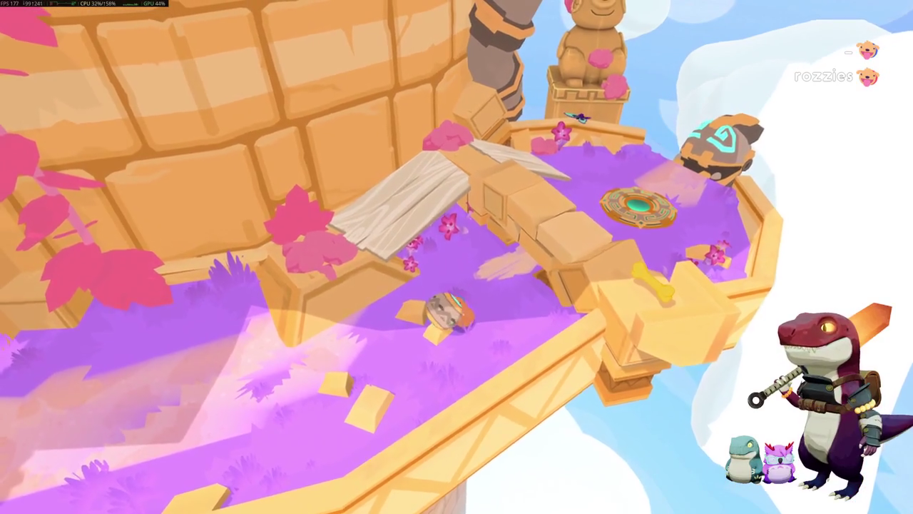
Step: Climb the worm up the wooden plank onto the circular disc to activate it
key(w)
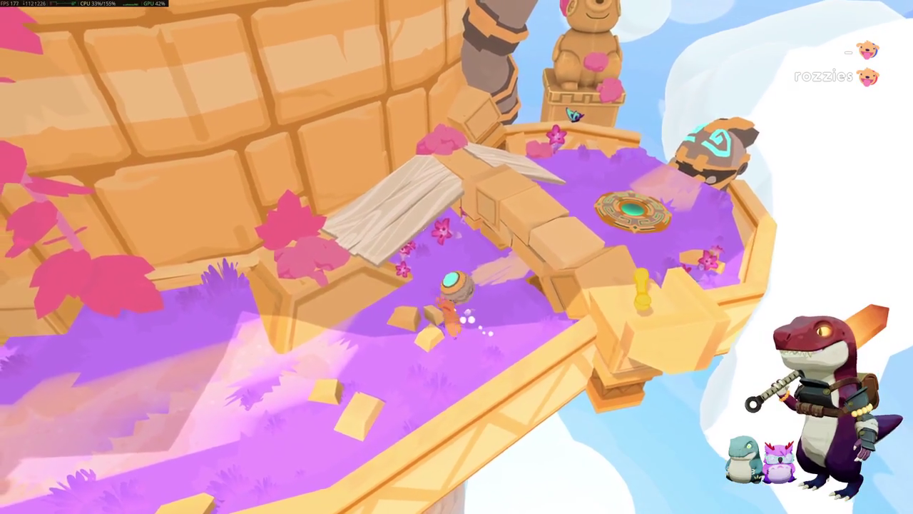
key(a)
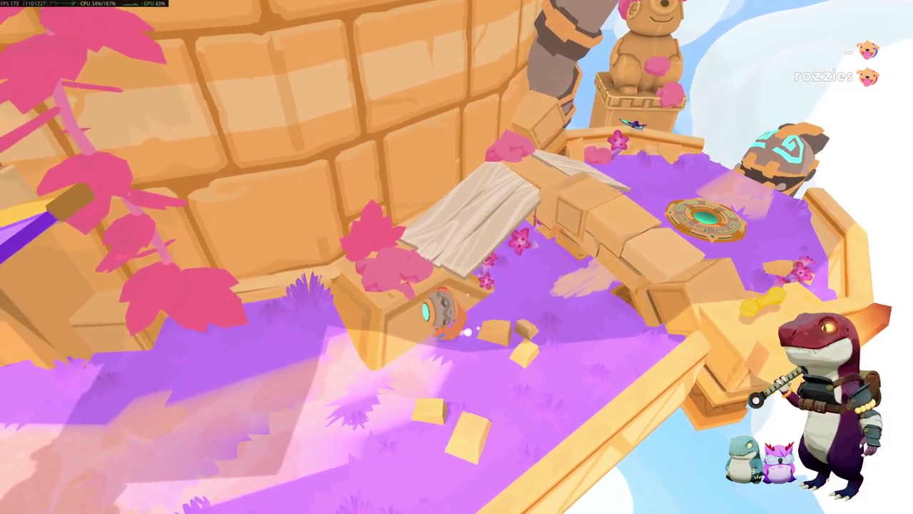
key(w)
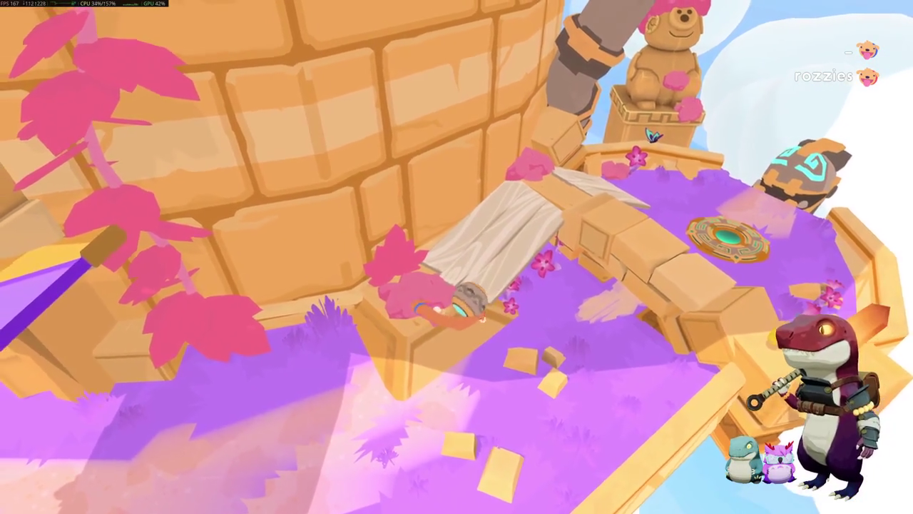
key(w)
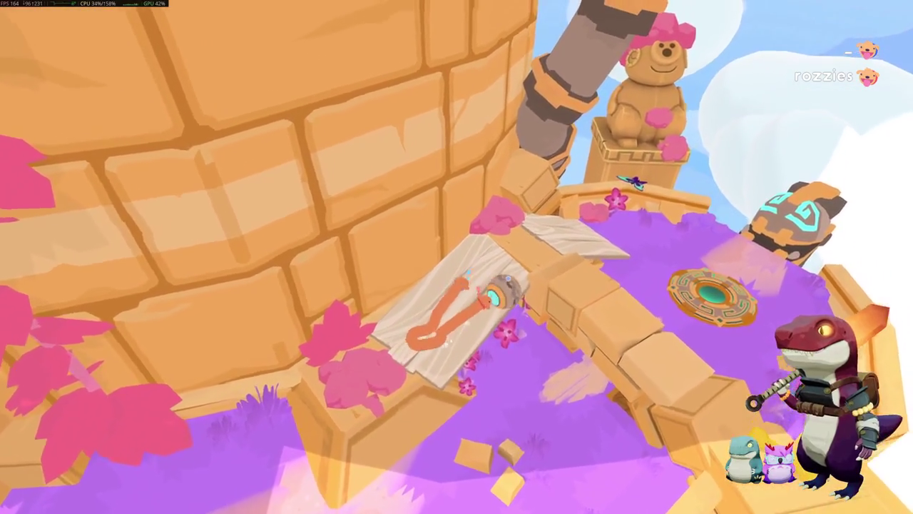
key(w)
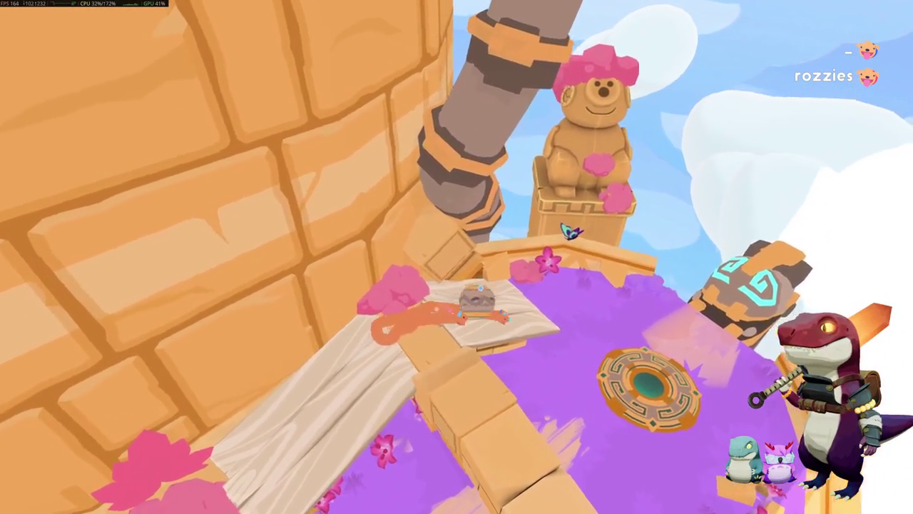
key(w)
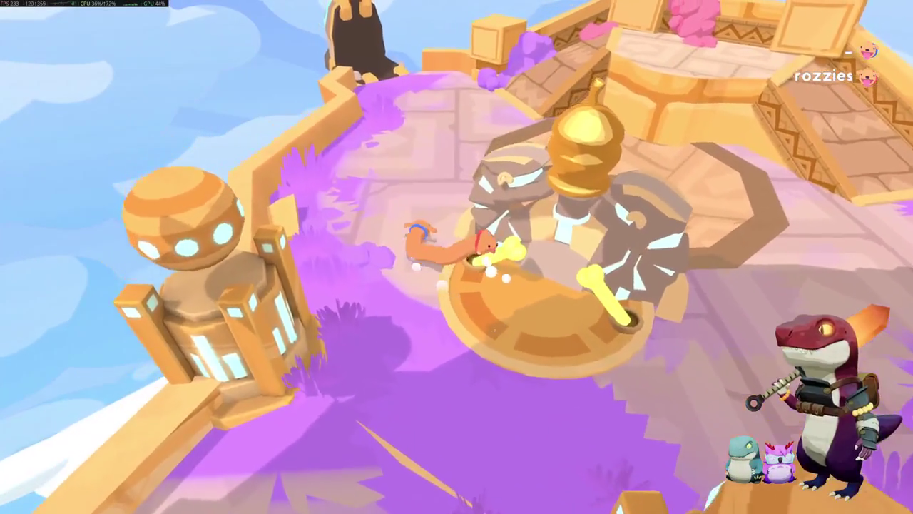
Step: Leave the pedestal with puzzled dog-face emotes and climb the upper ledge by the purple bush
key(a)
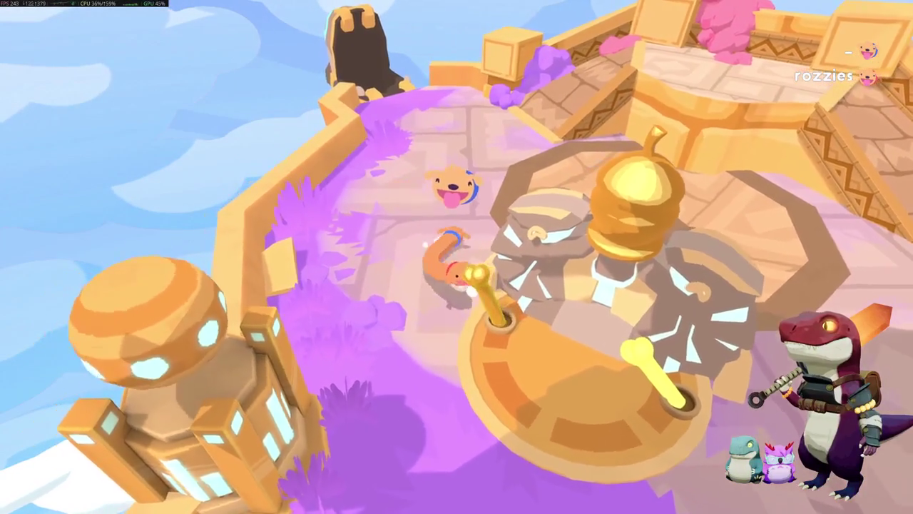
key(e)
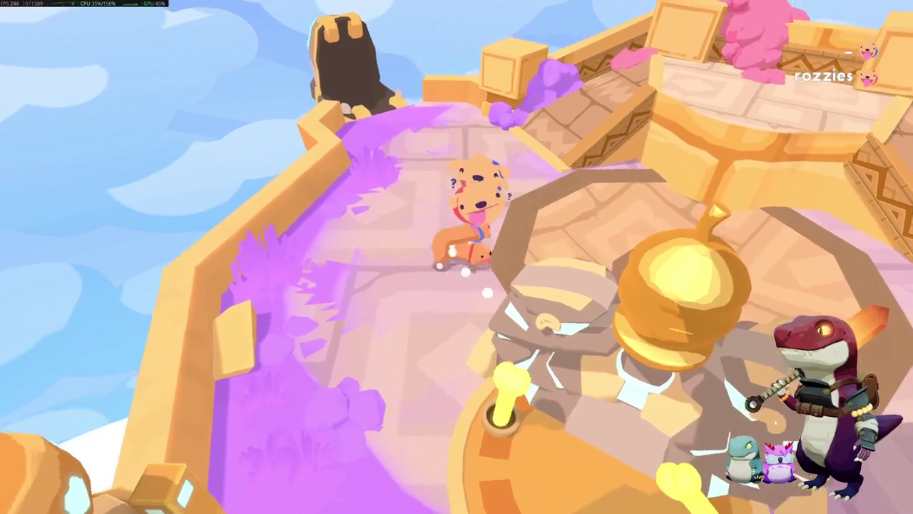
key(w)
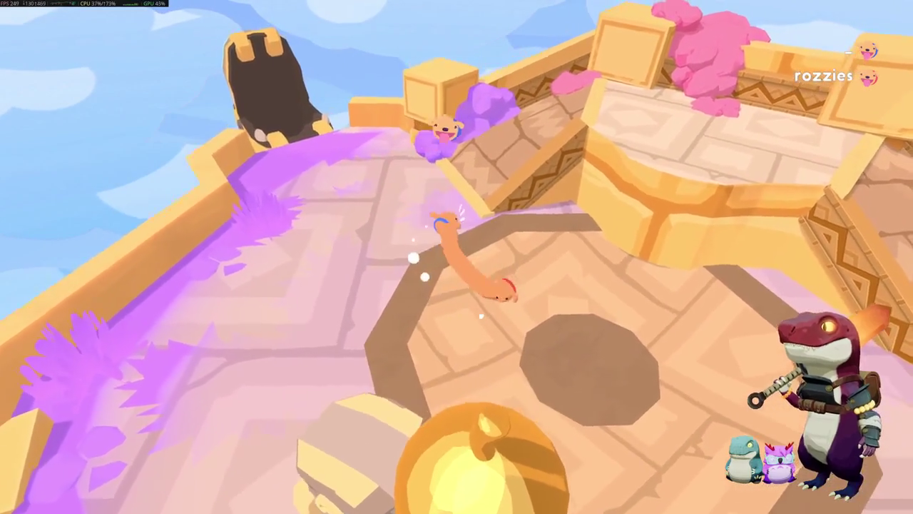
key(w)
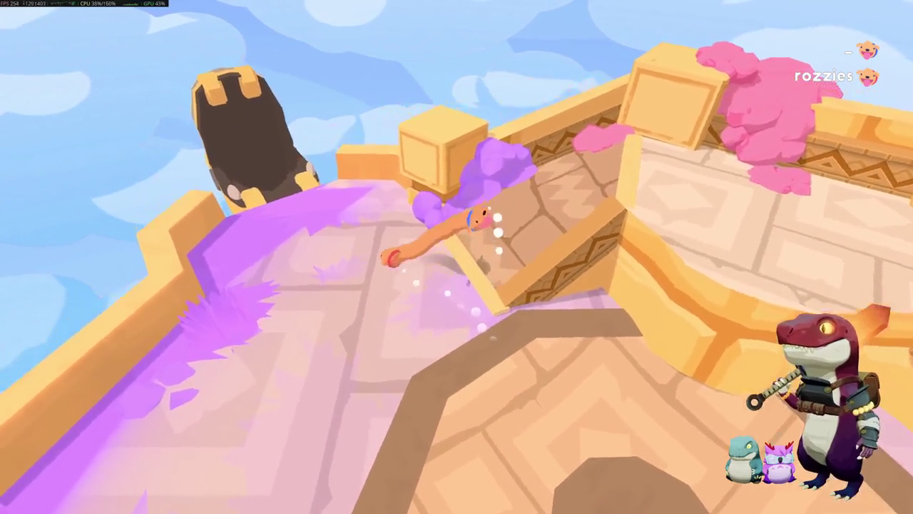
key(w)
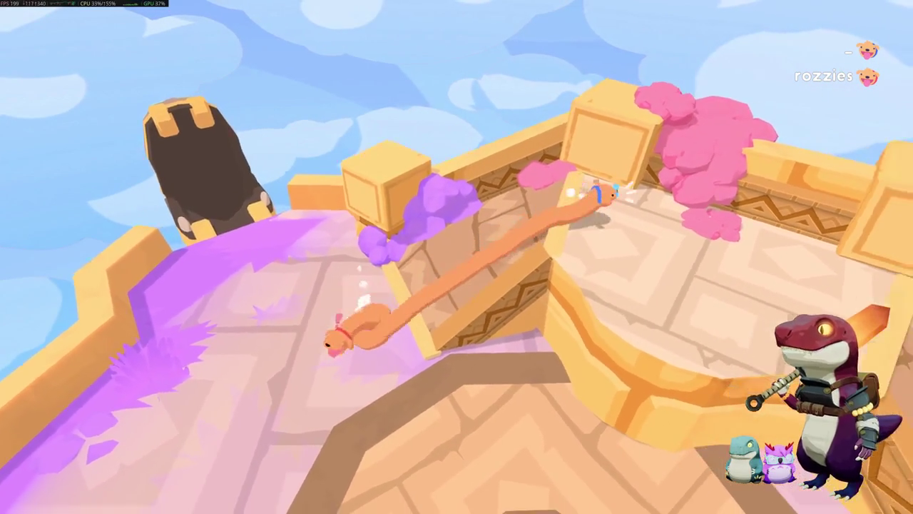
Step: Bring the dog back down across the octagon and onto the purple path
key(s)
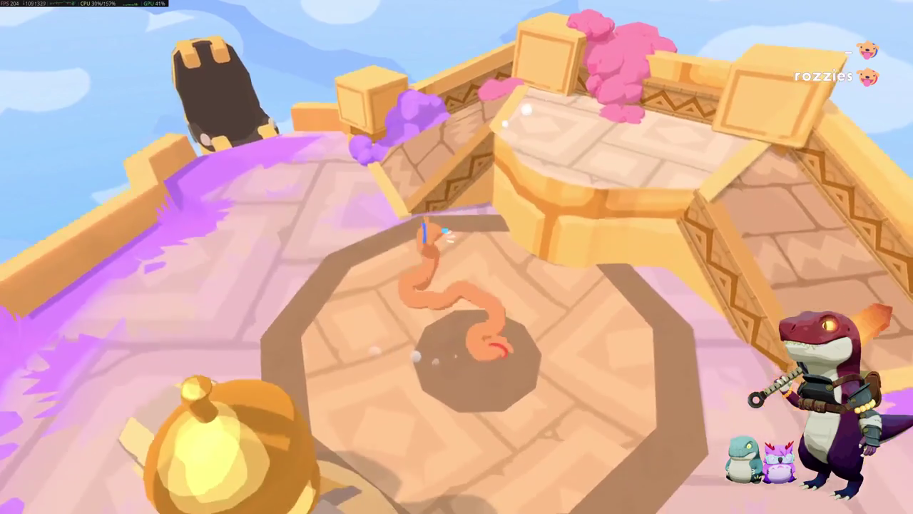
key(a)
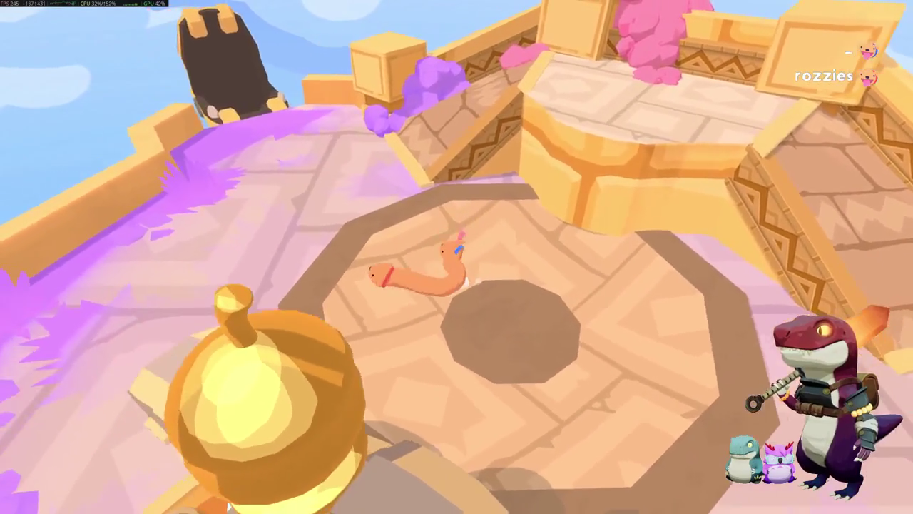
key(w)
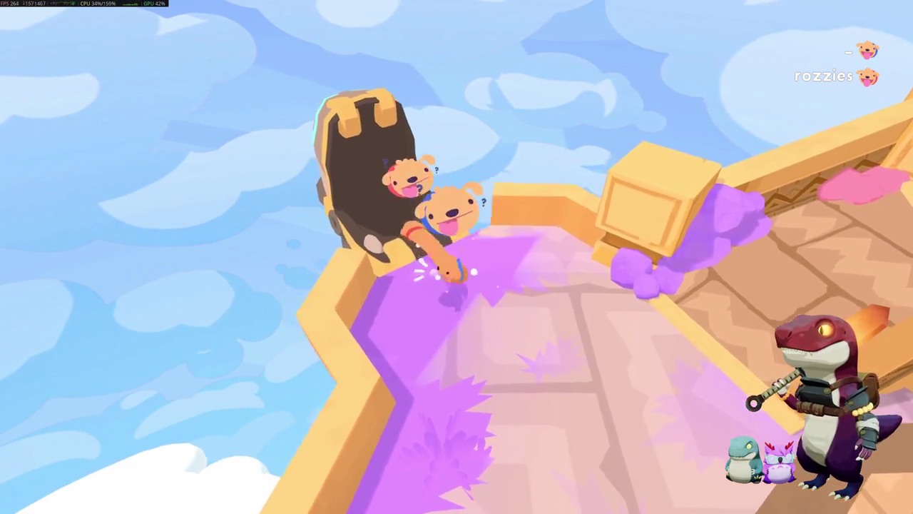
Step: Drop the dog off the ledge and climb the pipe up onto the purple walkway
key(w)
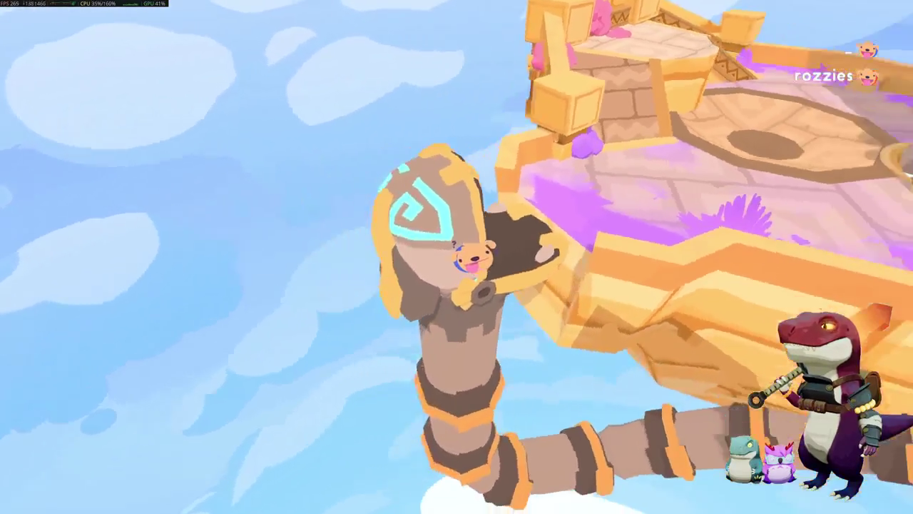
key(w)
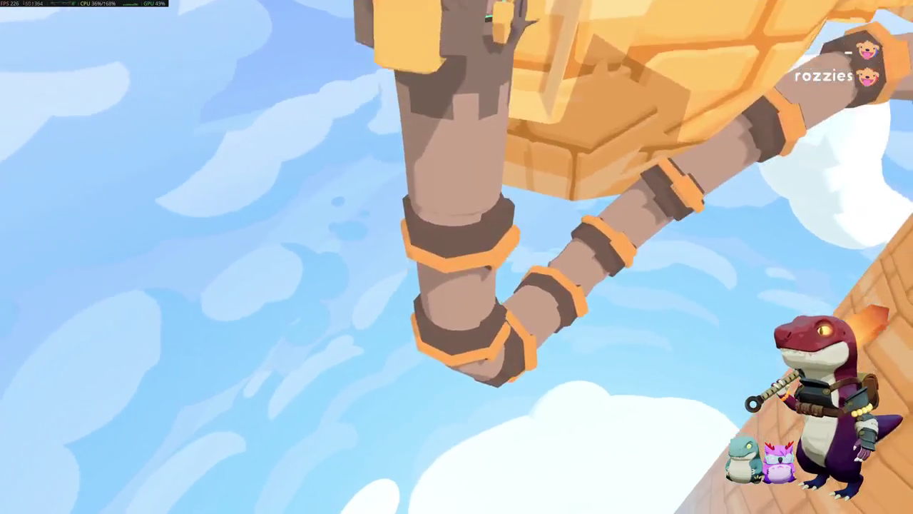
key(w)
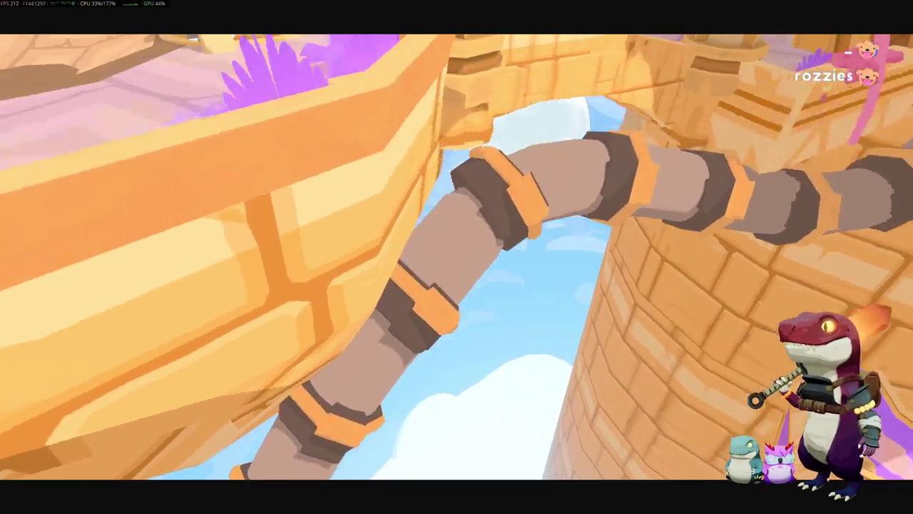
key(w)
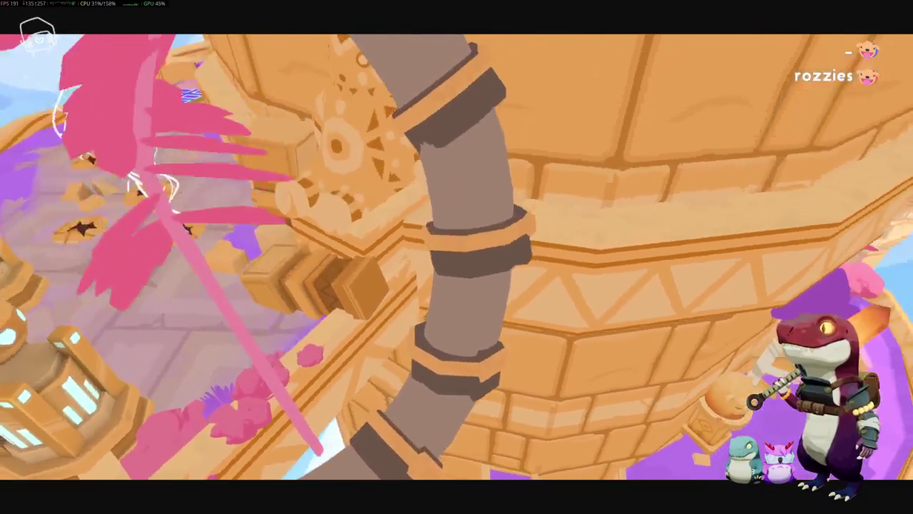
key(w)
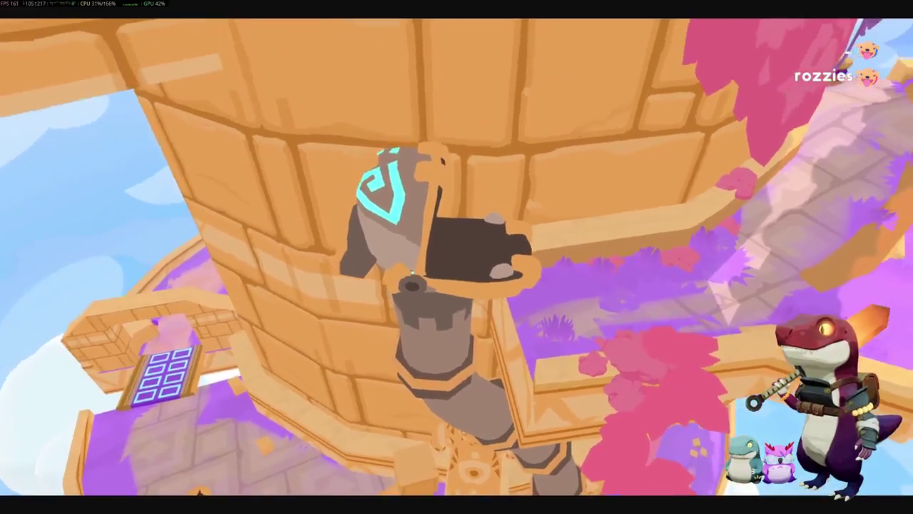
key(w)
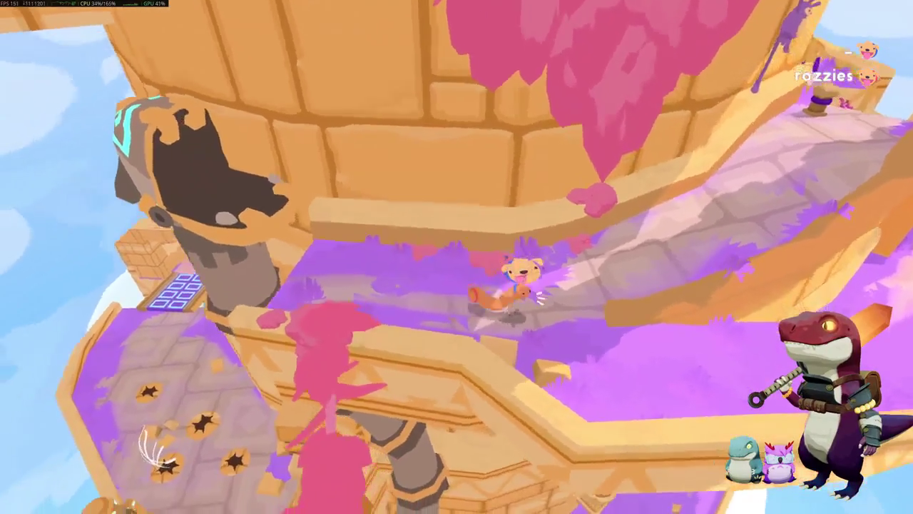
Step: Move the dog along the walkway, reach toward the lower ledge, then retract onto the upper ledge
key(w)
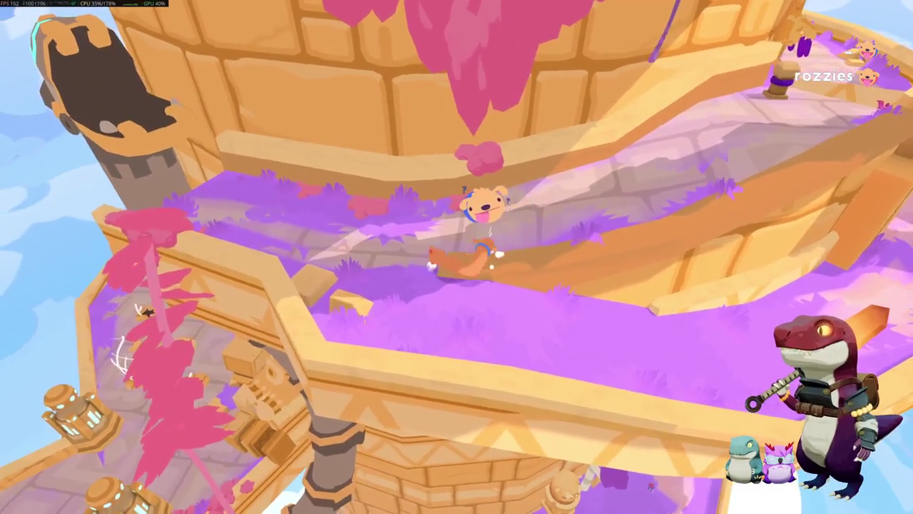
key(w)
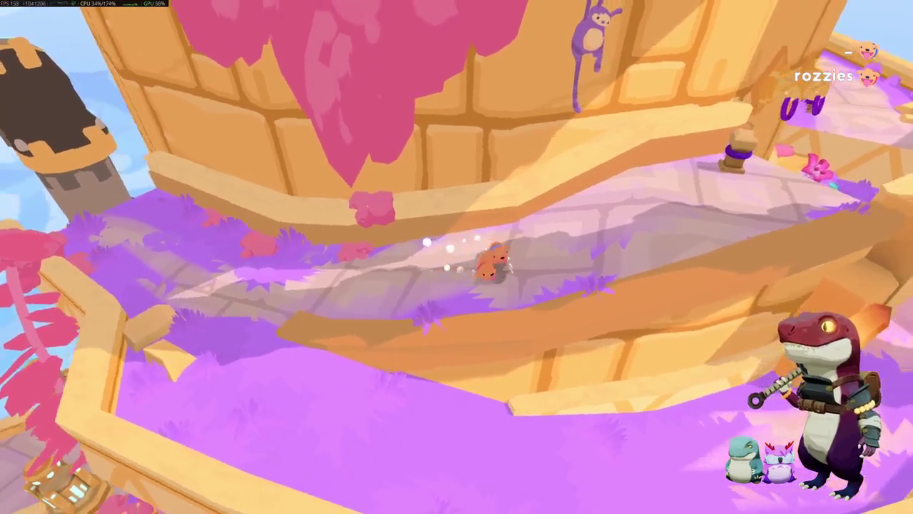
key(w)
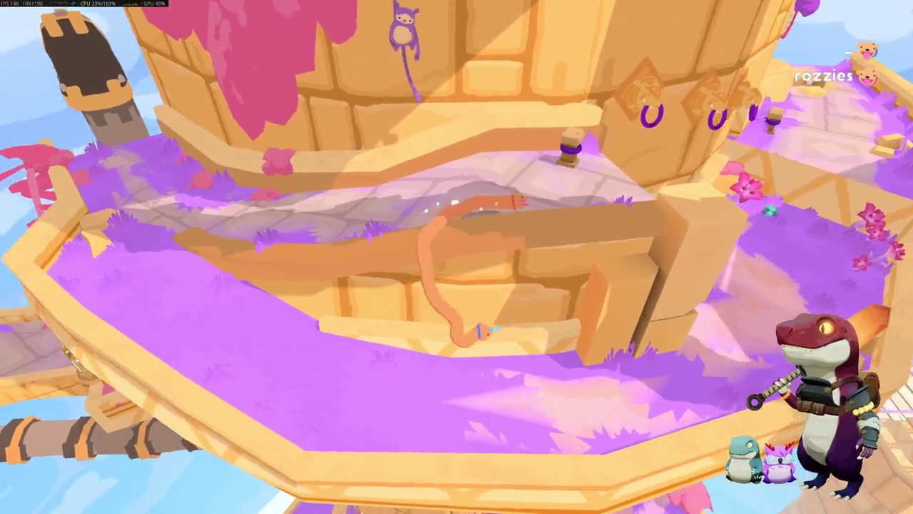
key(w)
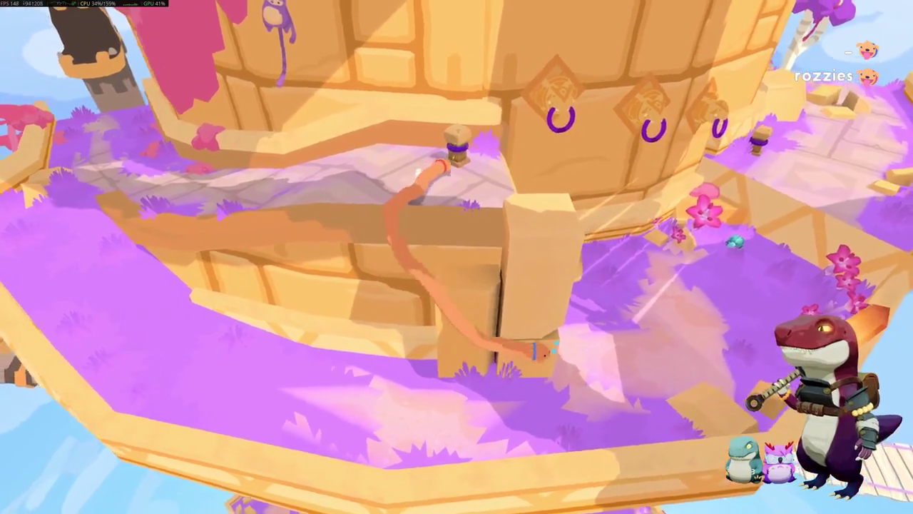
key(w)
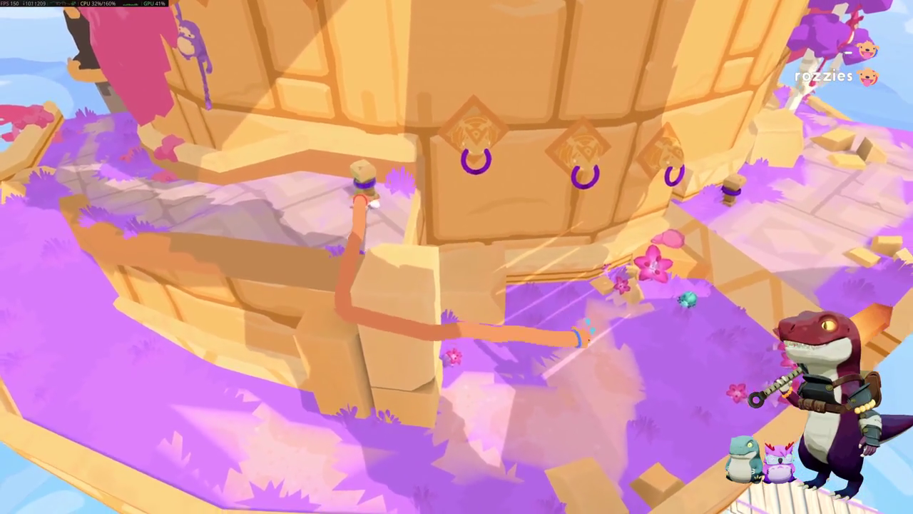
key(w)
key(w)
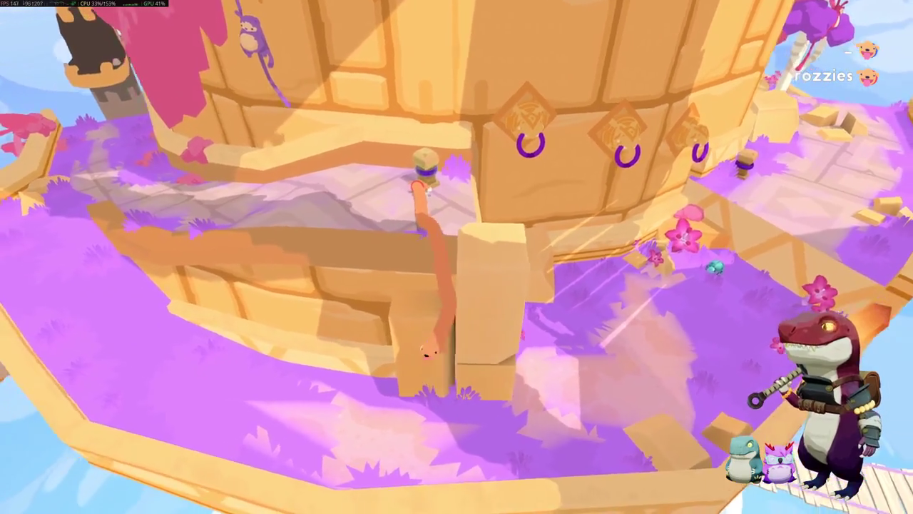
key(s)
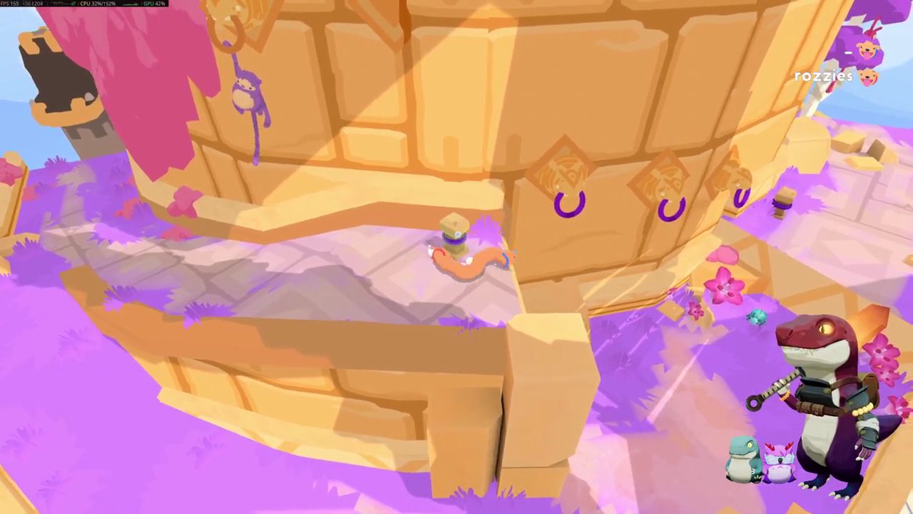
Step: Swing the dog across the wall rings and stretch it over the grass toward the flowers
key(w)
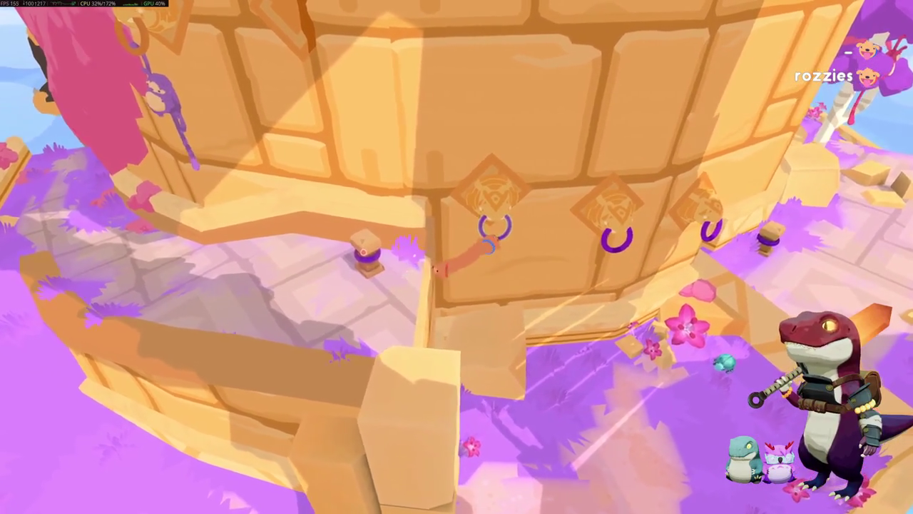
key(s)
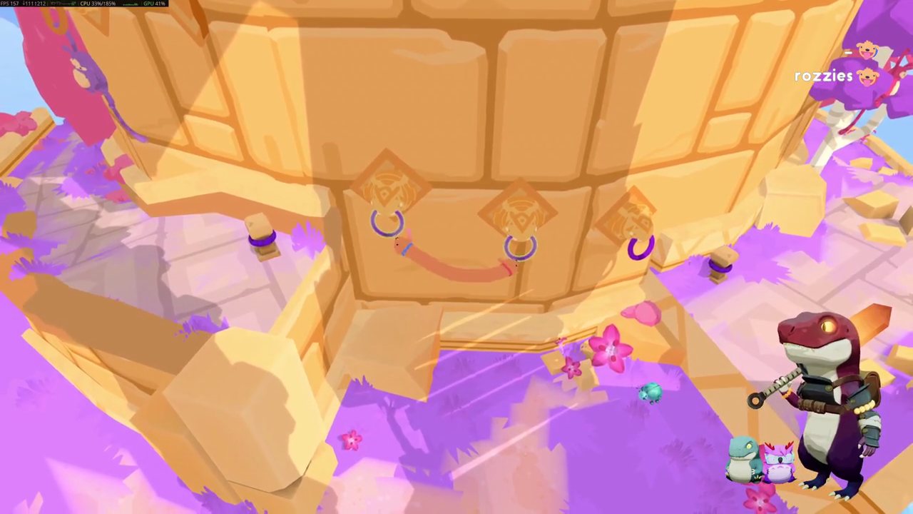
key(s)
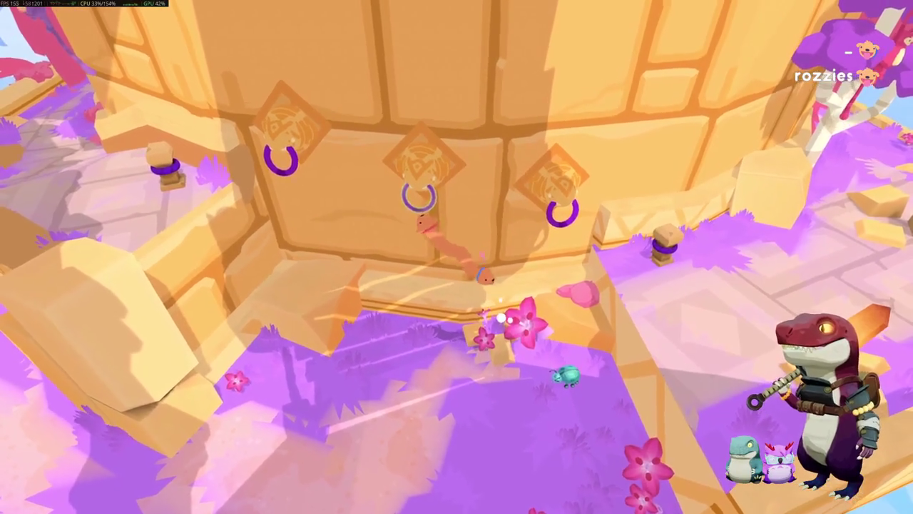
key(w)
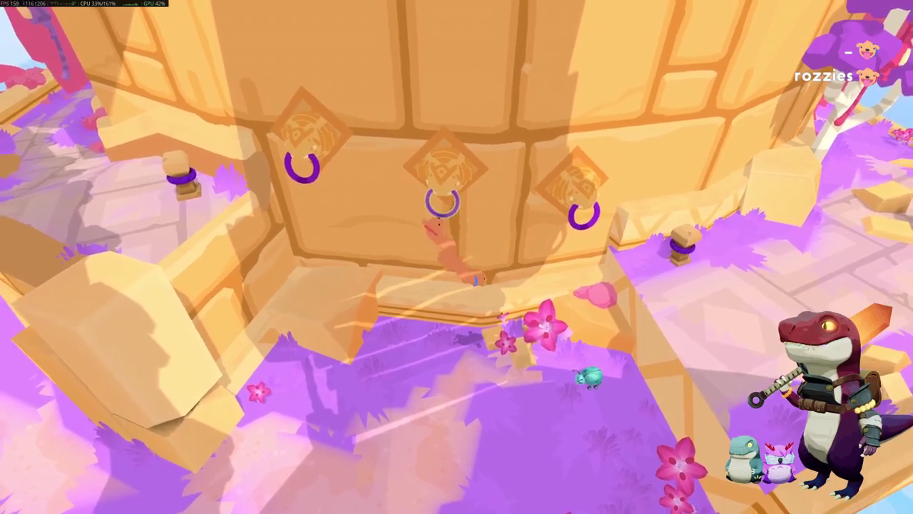
key(d)
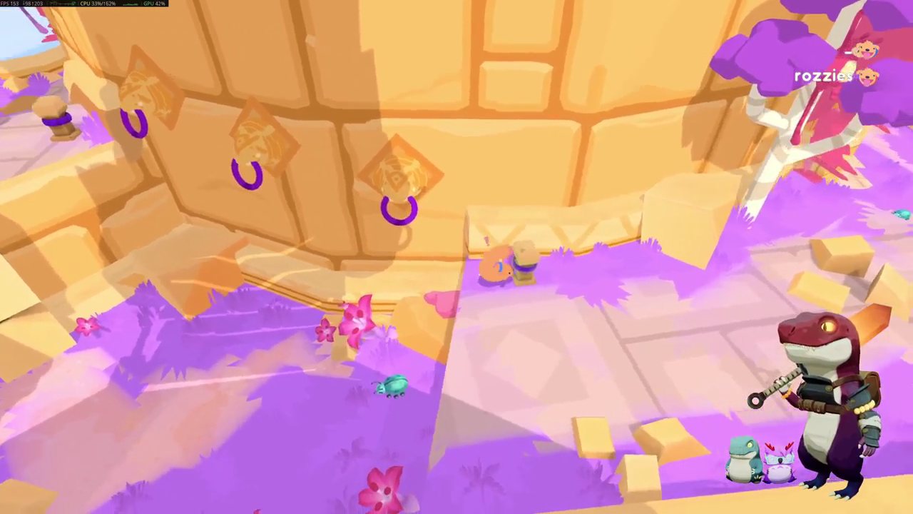
key(a)
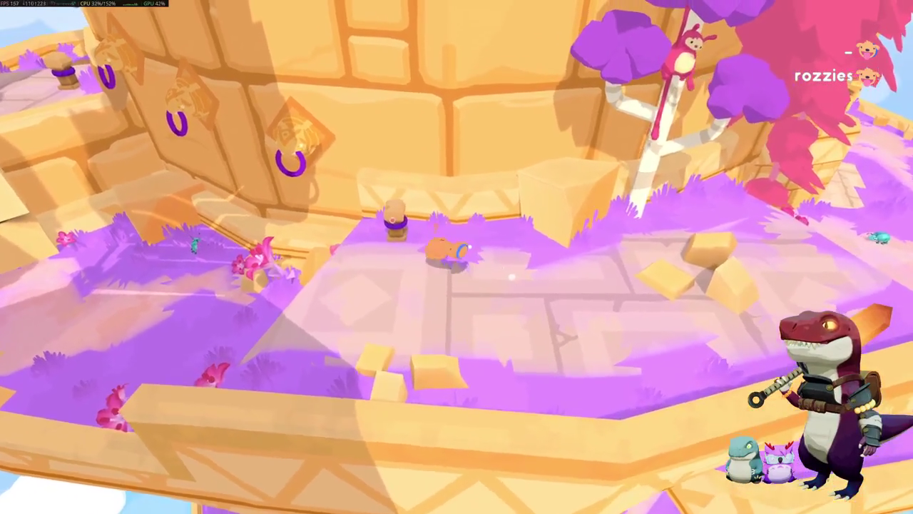
Step: Maneuver the dog along the ledge around the tree trunk and stand it upright
key(d)
key(s)
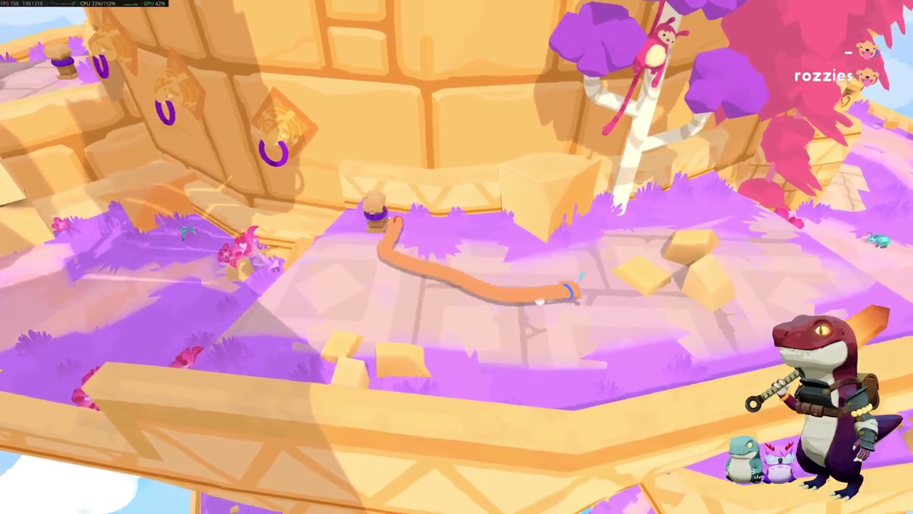
key(w)
key(a)
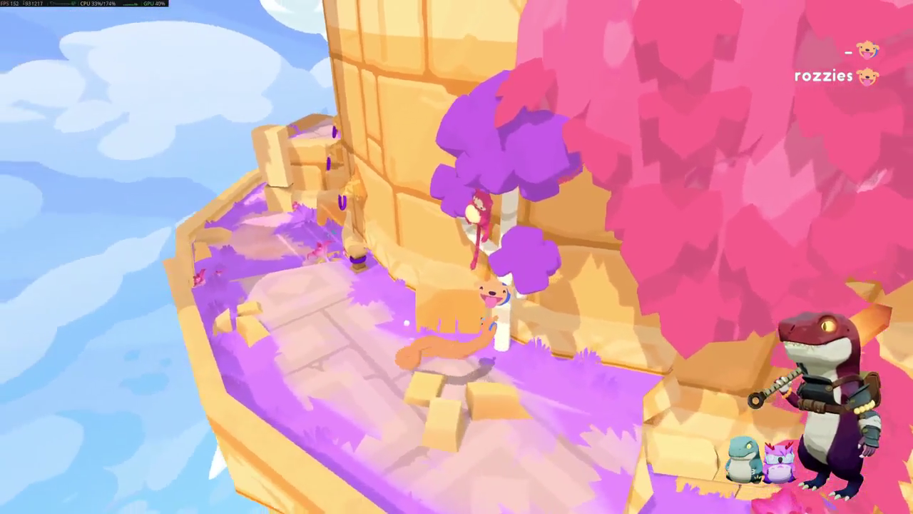
key(a)
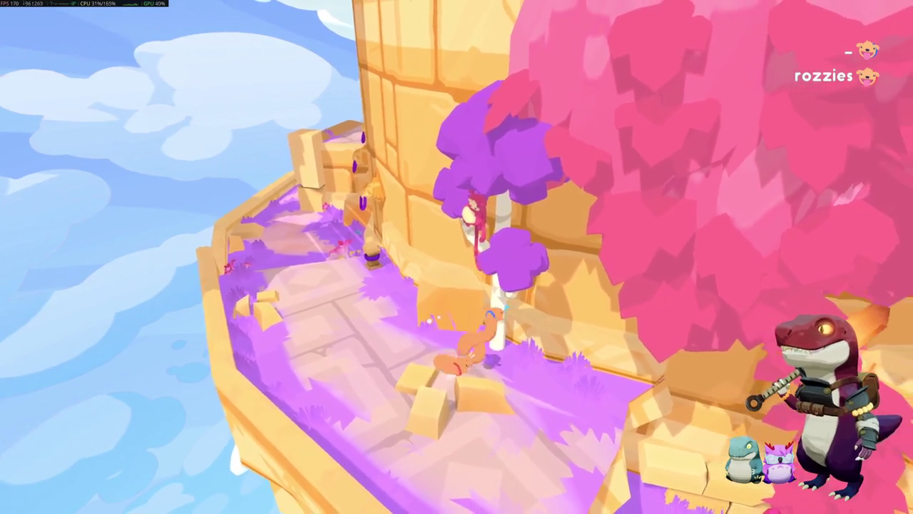
key(d)
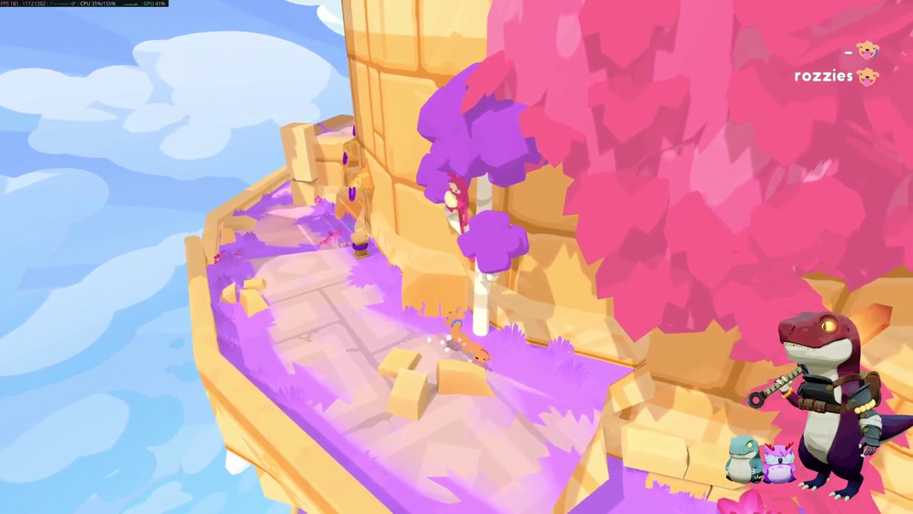
key(a)
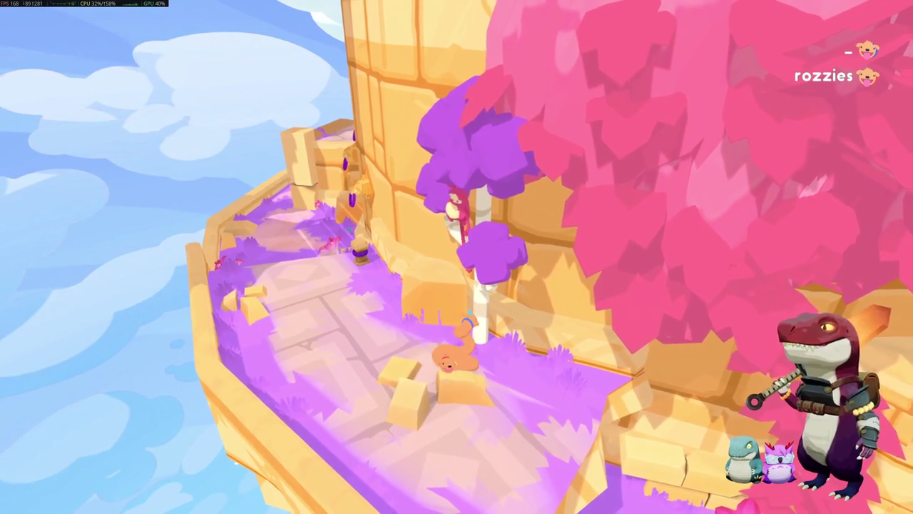
key(d)
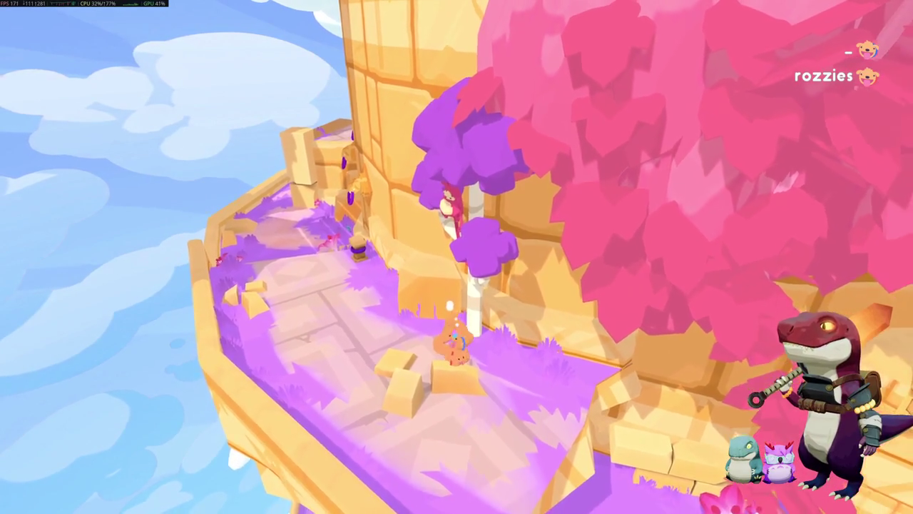
key(w)
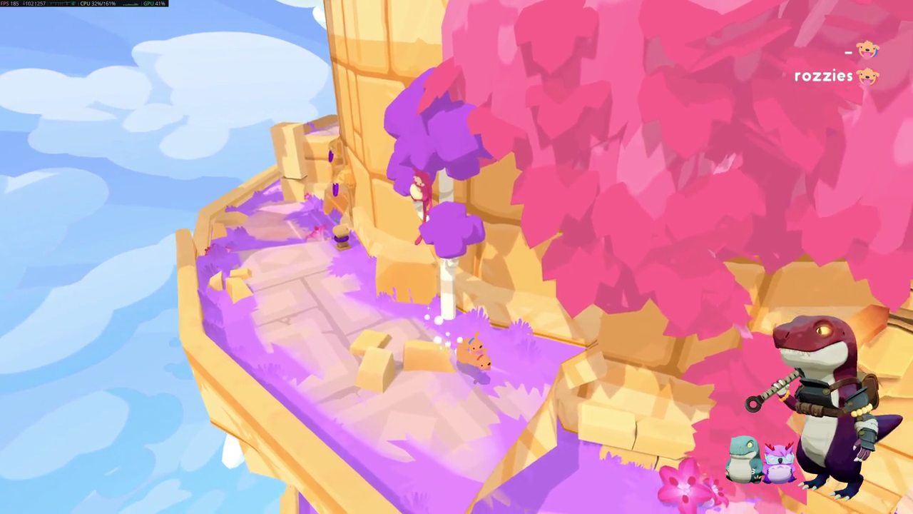
Step: Crawl the dog down over the ledge and across the courtyard toward the temple front
key(s)
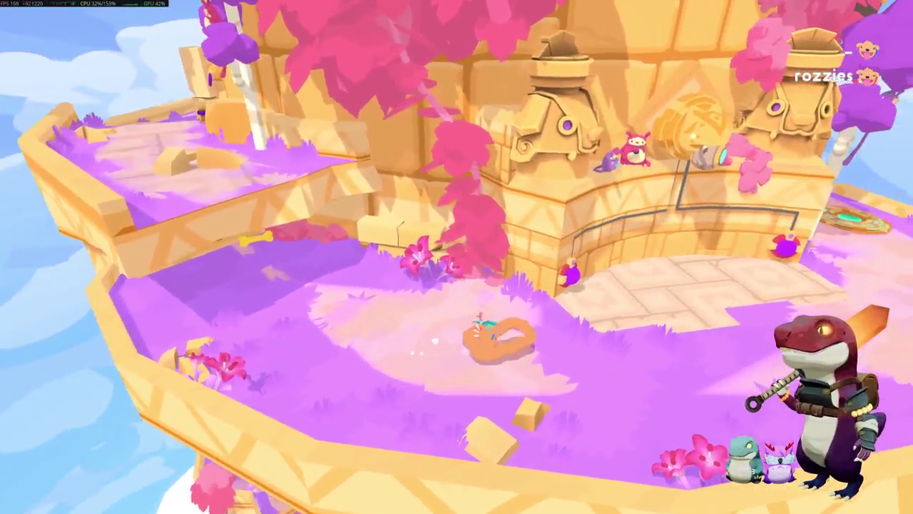
key(w)
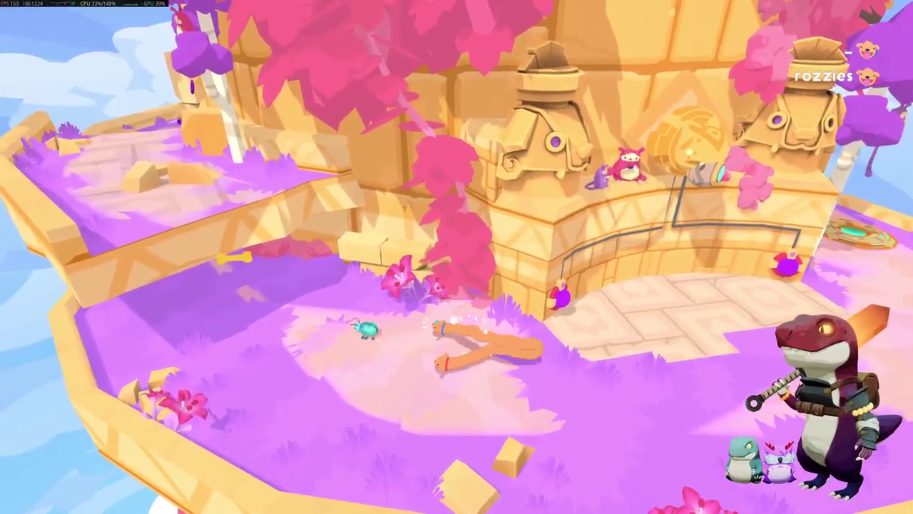
key(w)
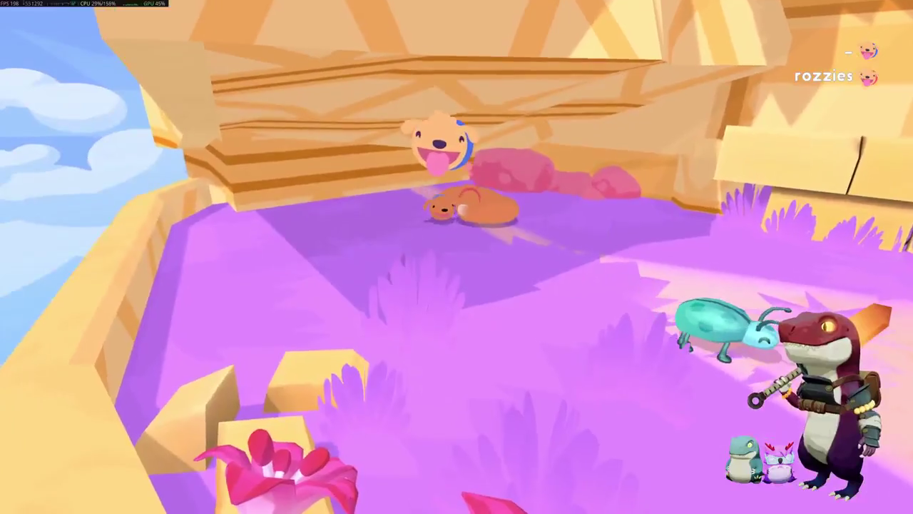
key(s)
key(w)
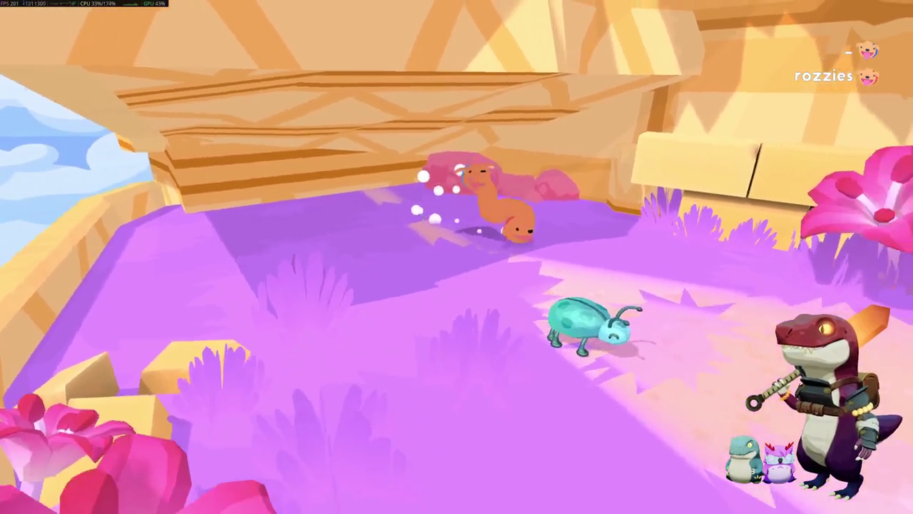
key(s)
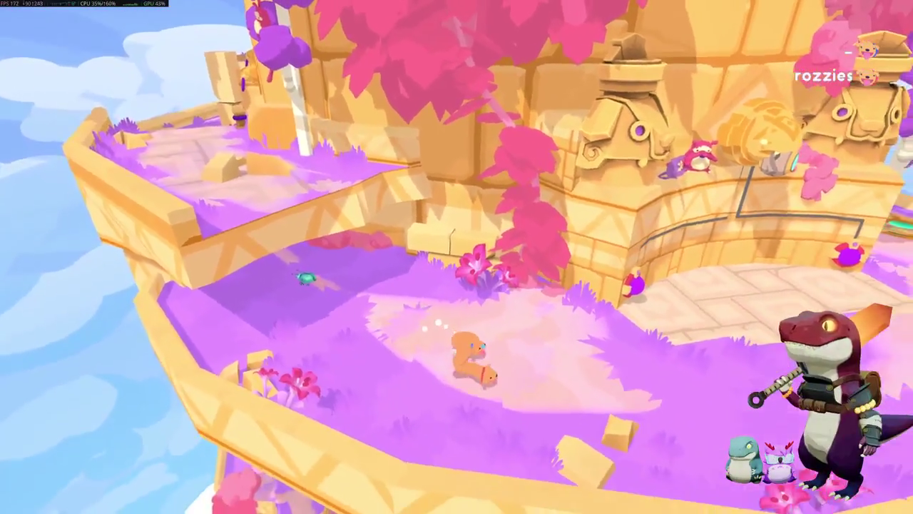
key(d)
Step: Show the gamepad-face emote and stretch the dog across the temple's front platform
key(w)
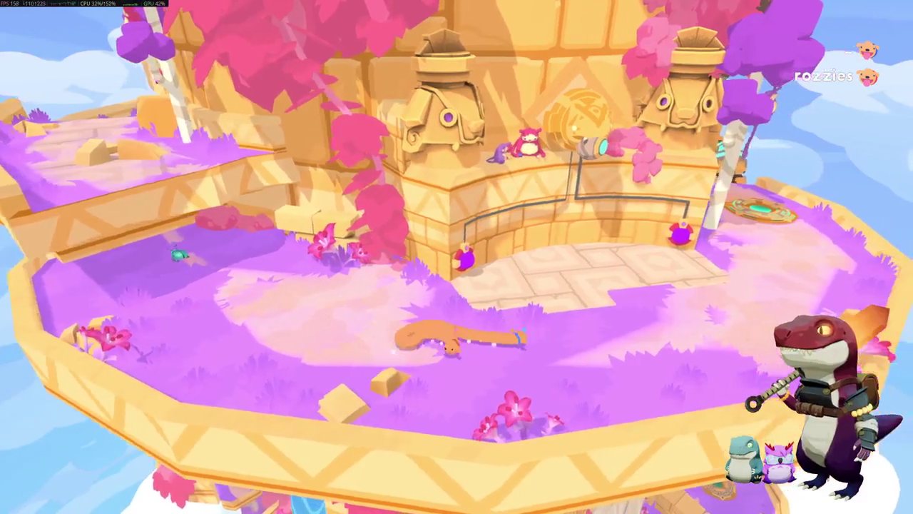
key(1)
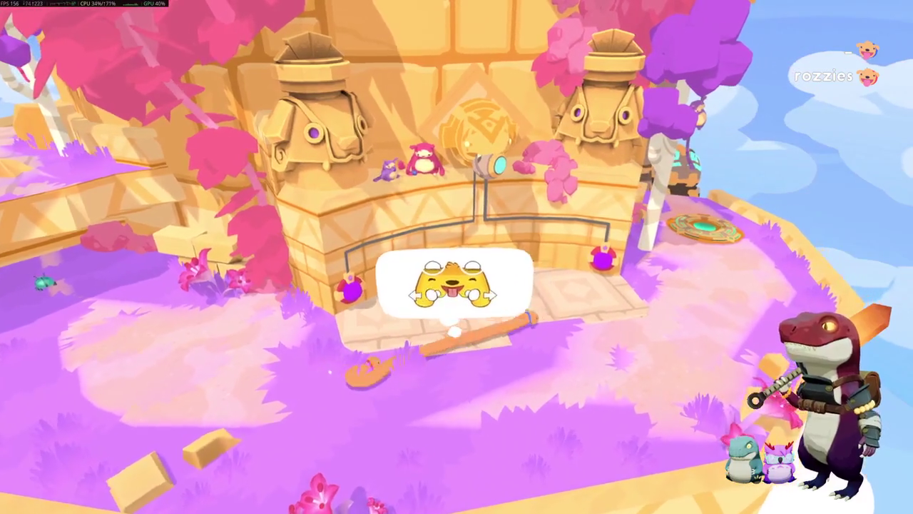
key(d)
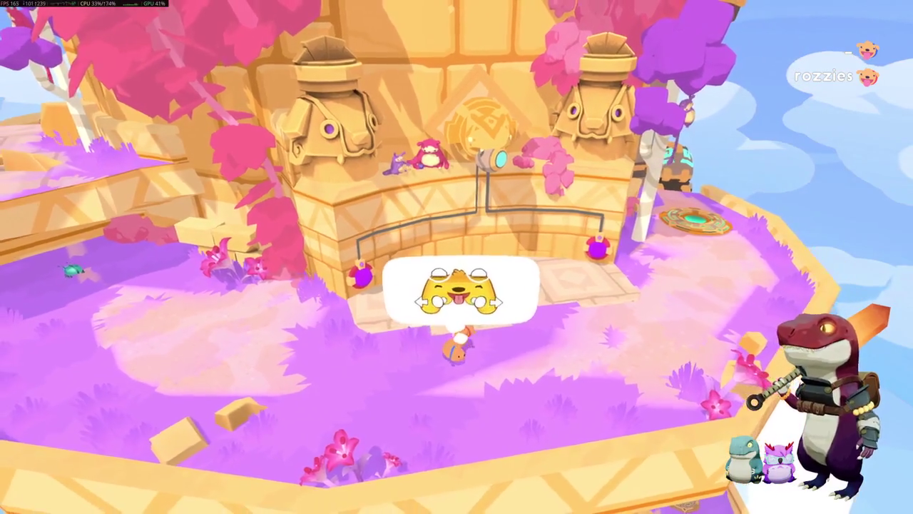
key(s)
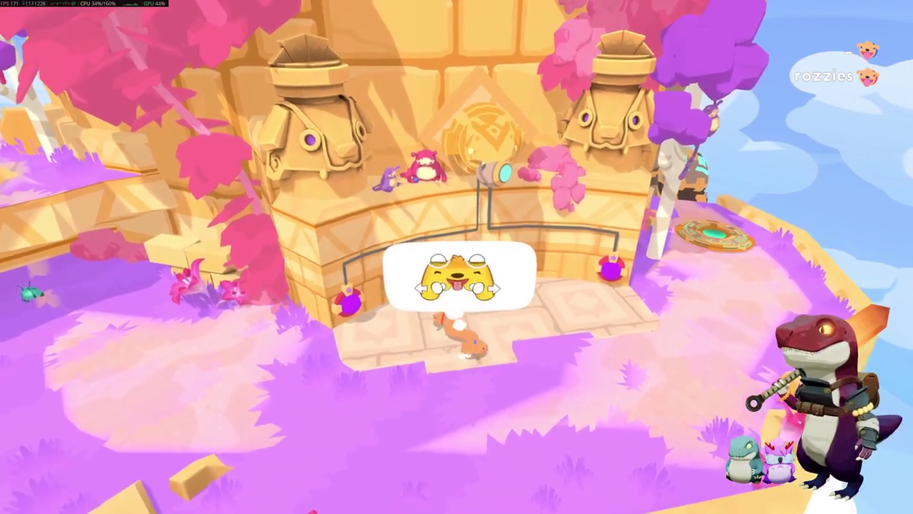
key(d)
key(d)
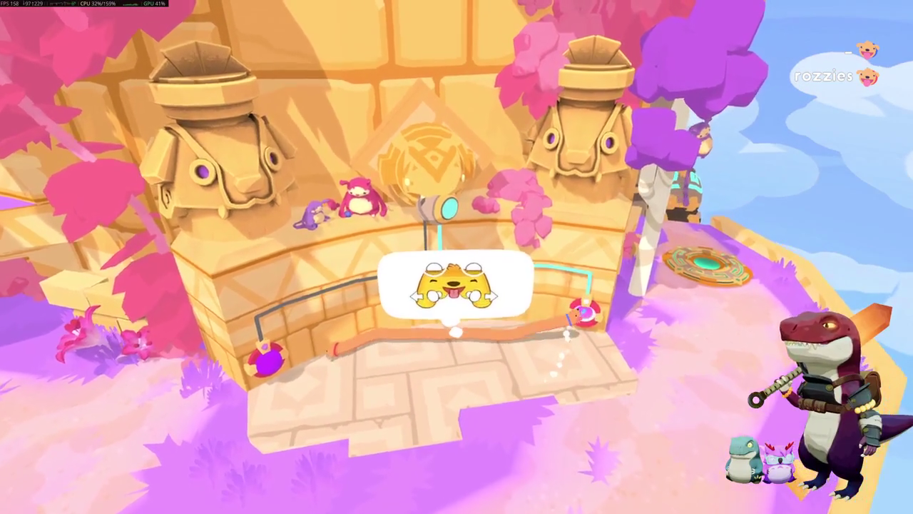
key(a)
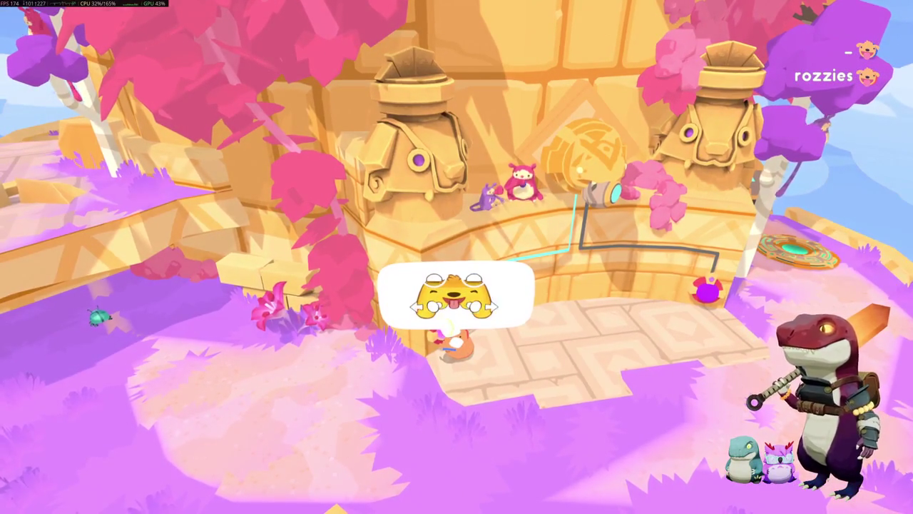
key(d)
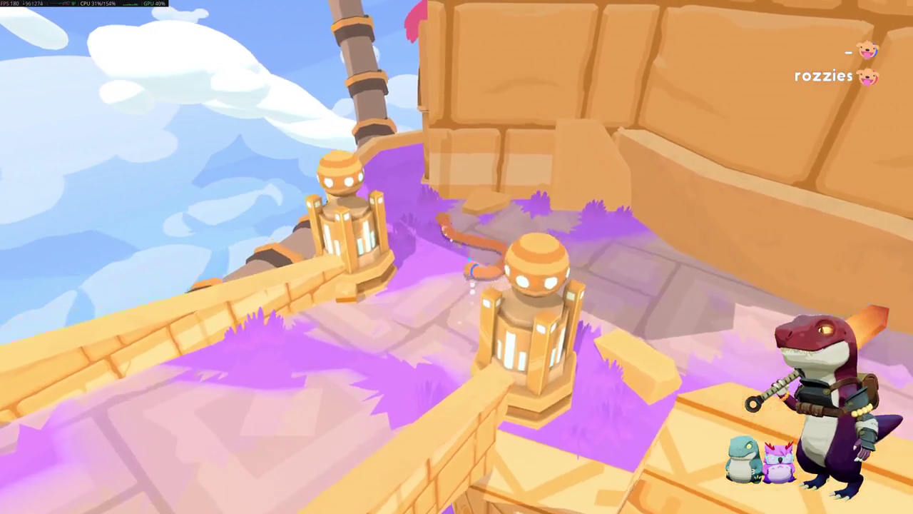
Step: Run along the purple path to grab the bone, bringing the counter to 2/4
key(w)
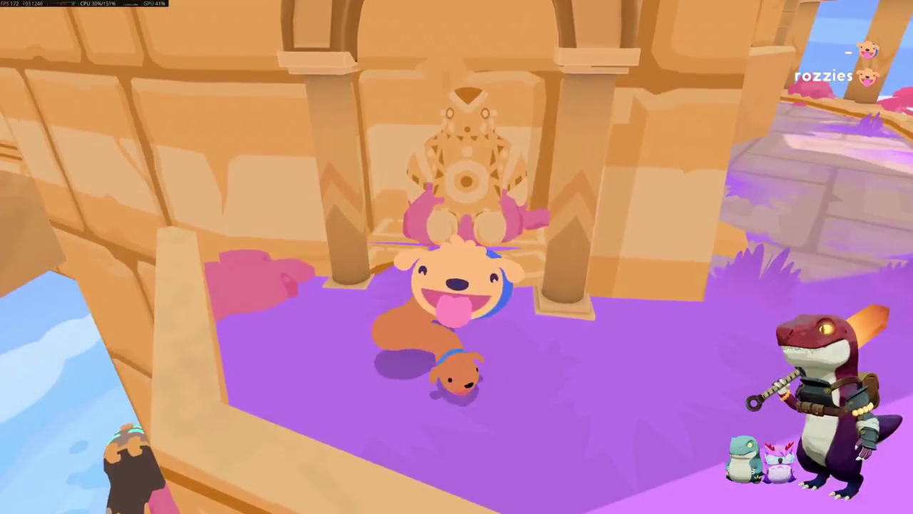
Step: Crawl the dog across the purple floor between the towers onto the bridge
key(d)
key(w)
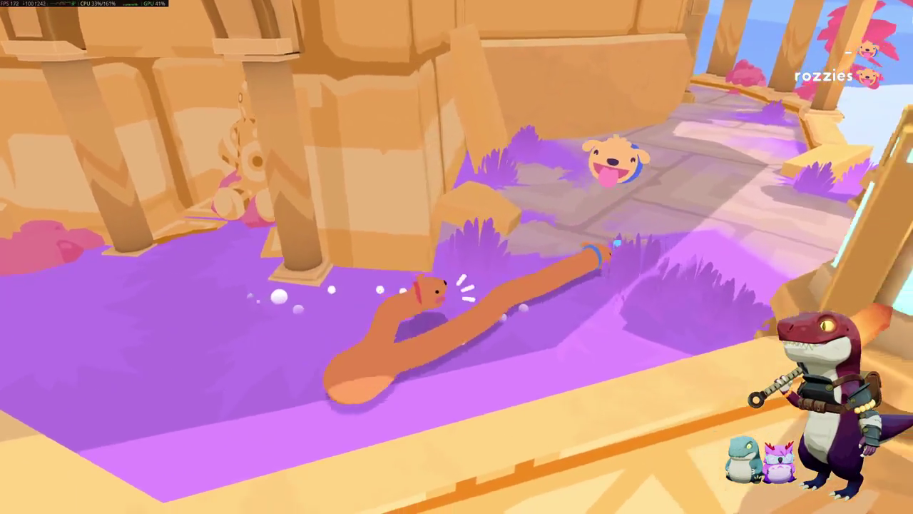
key(w)
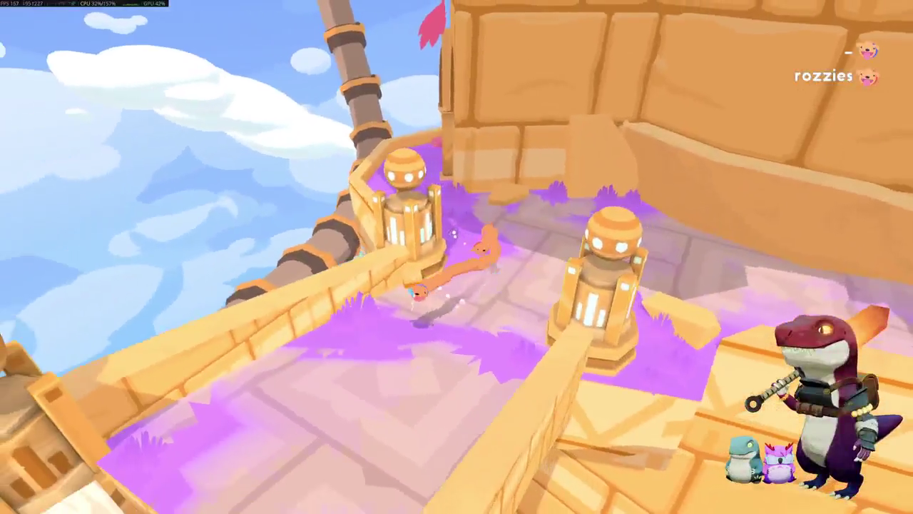
key(w)
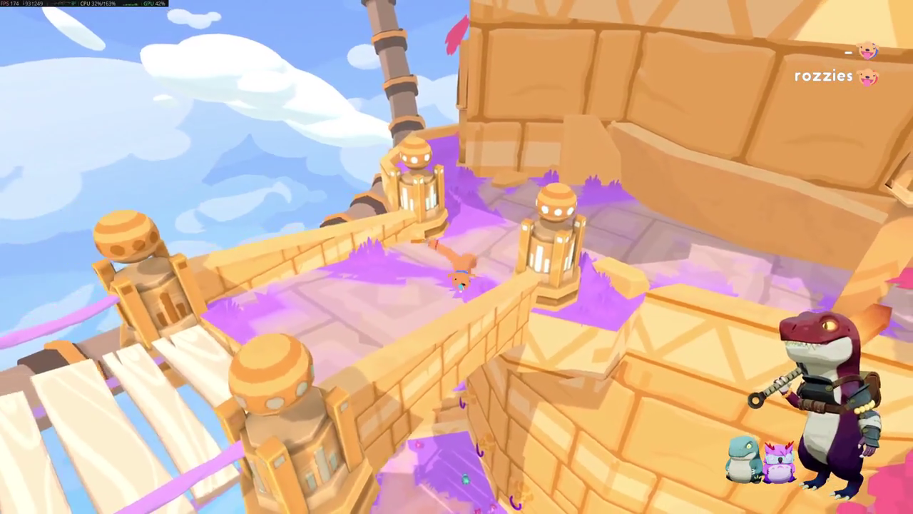
key(w)
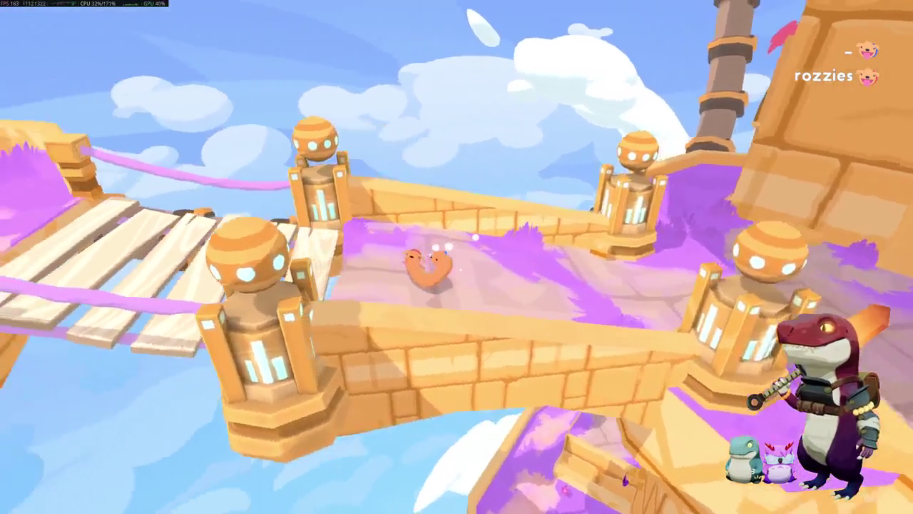
Step: Climb the wooden stairs and advance the dog onto the hub platform's edge
key(w)
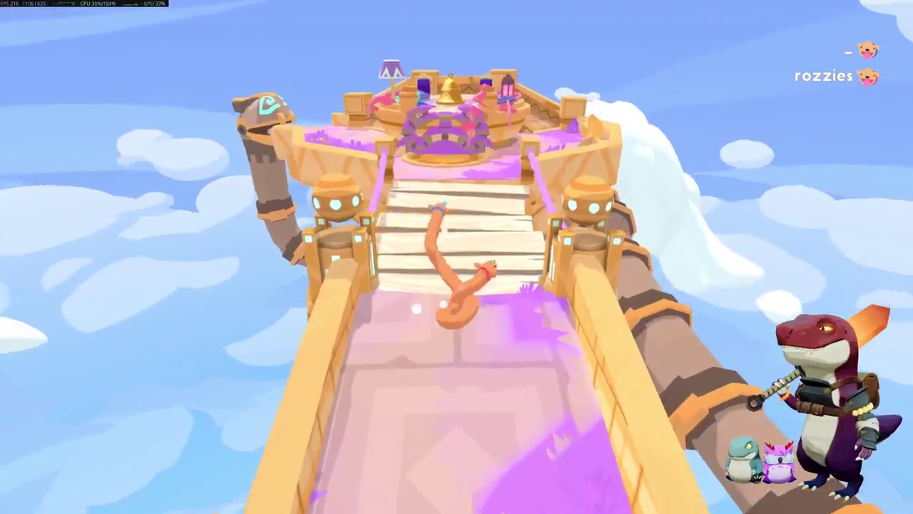
key(w)
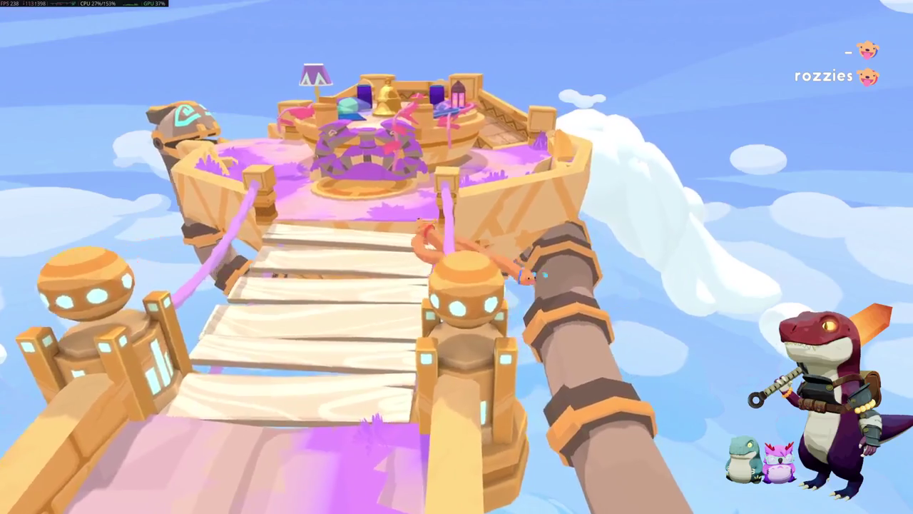
key(w)
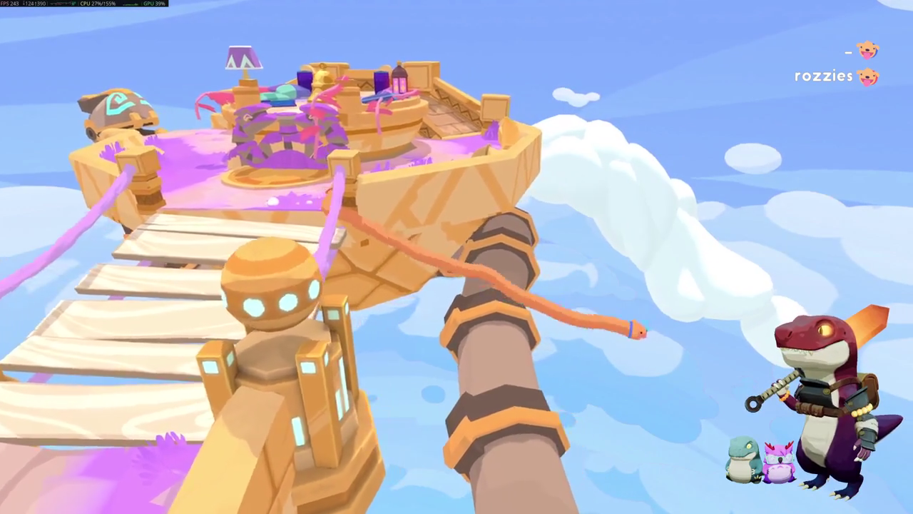
key(w)
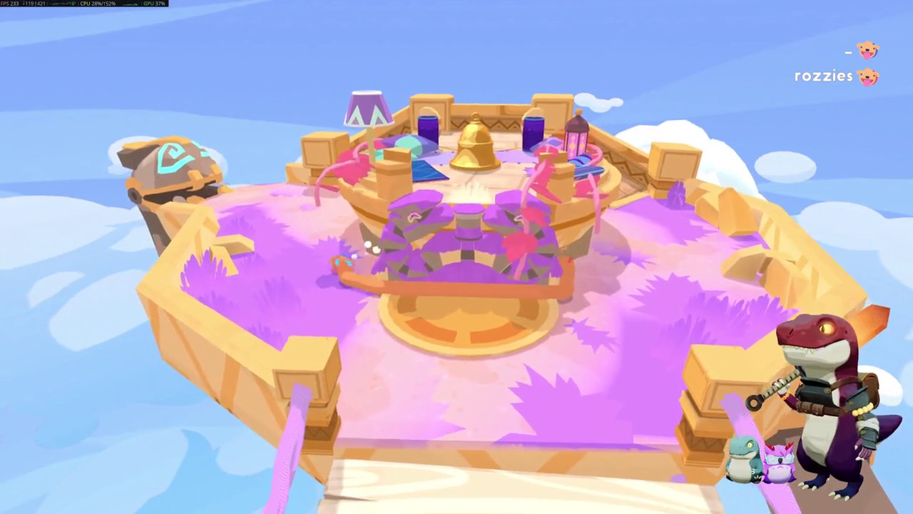
Step: Crawl across the central disc and up the brick path, curling around the bell onto the orange circle
key(w)
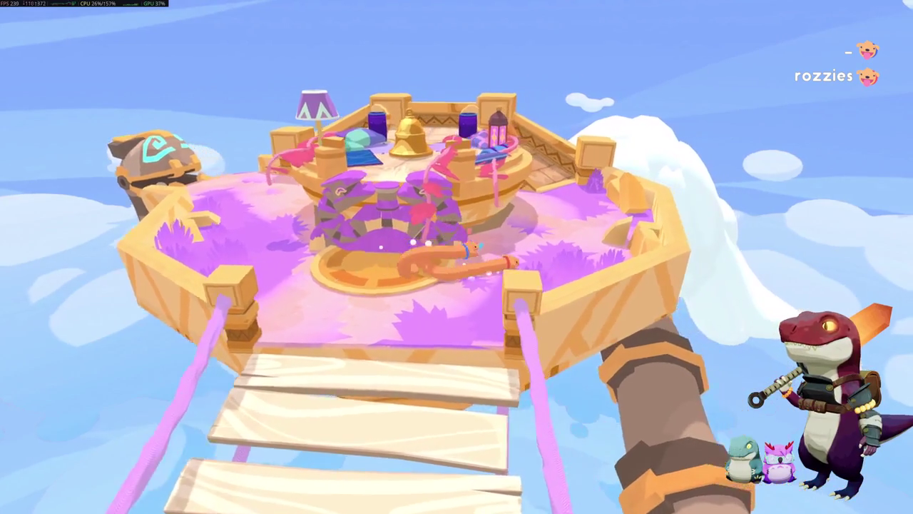
key(w)
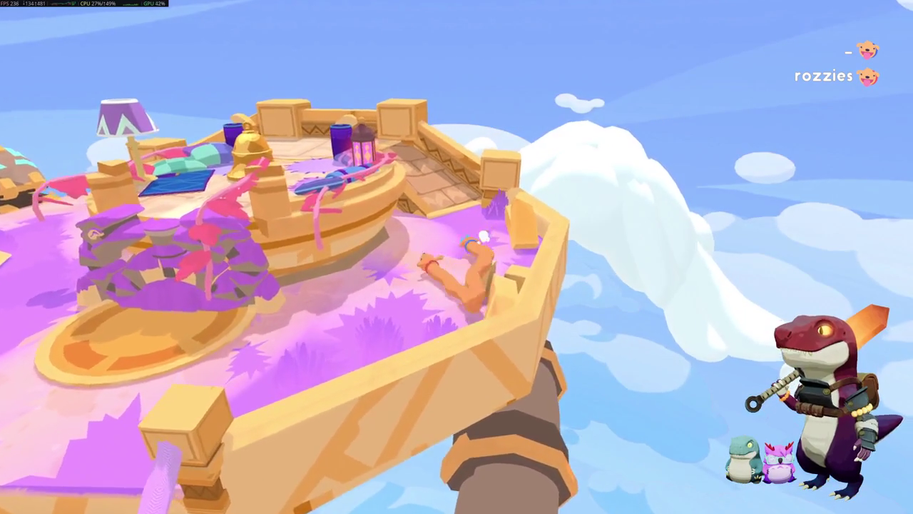
key(w)
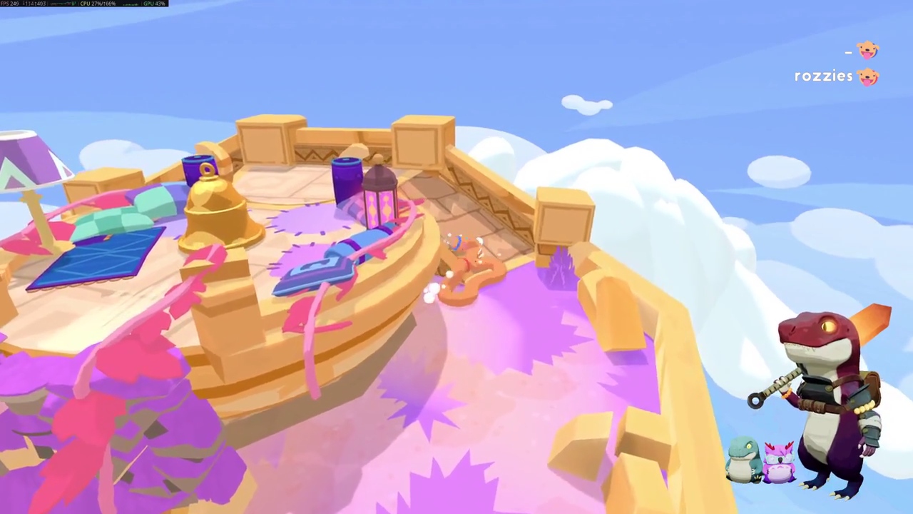
key(w)
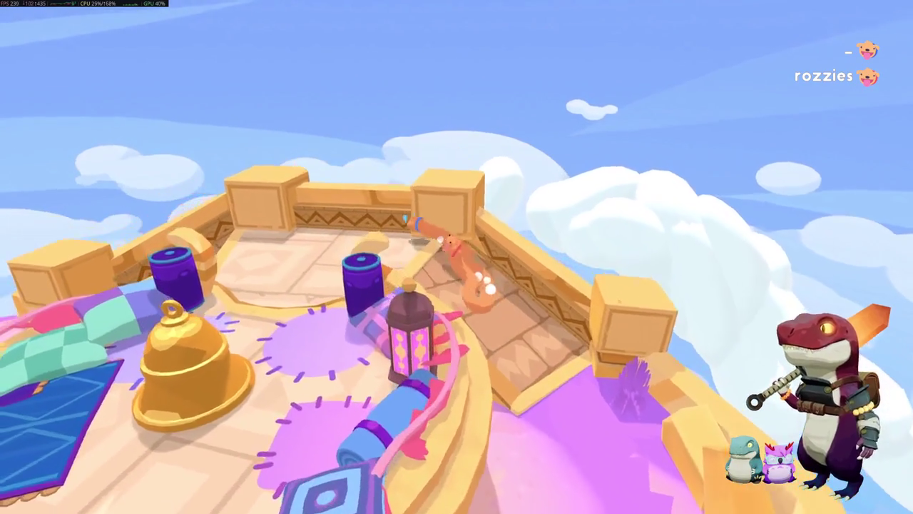
key(w)
key(w)
key(w)
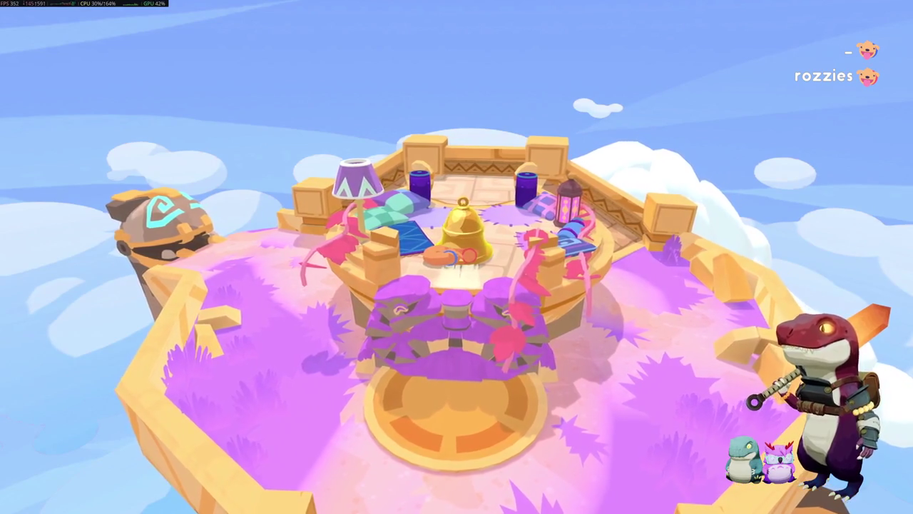
key(s)
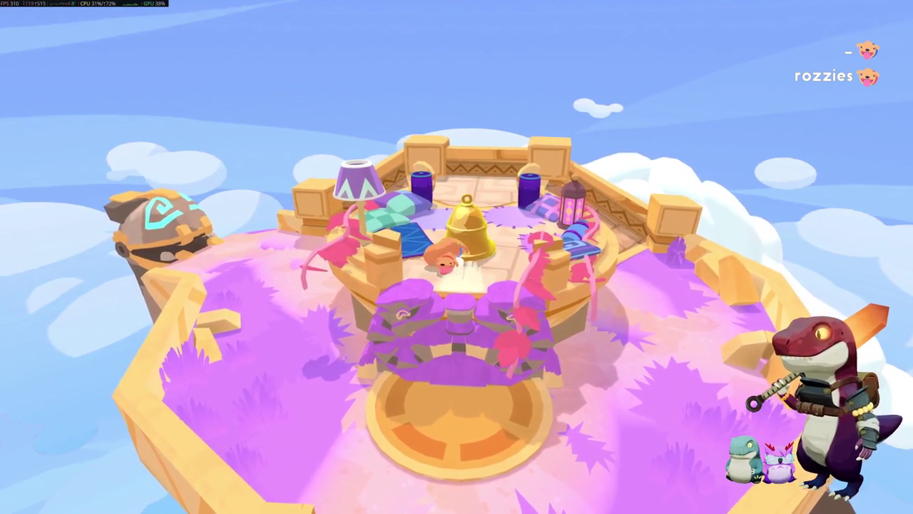
key(s)
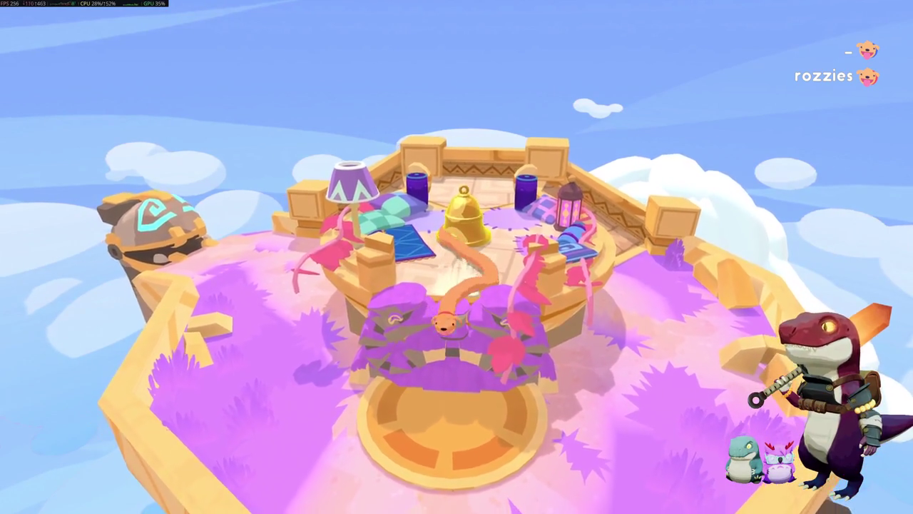
key(w)
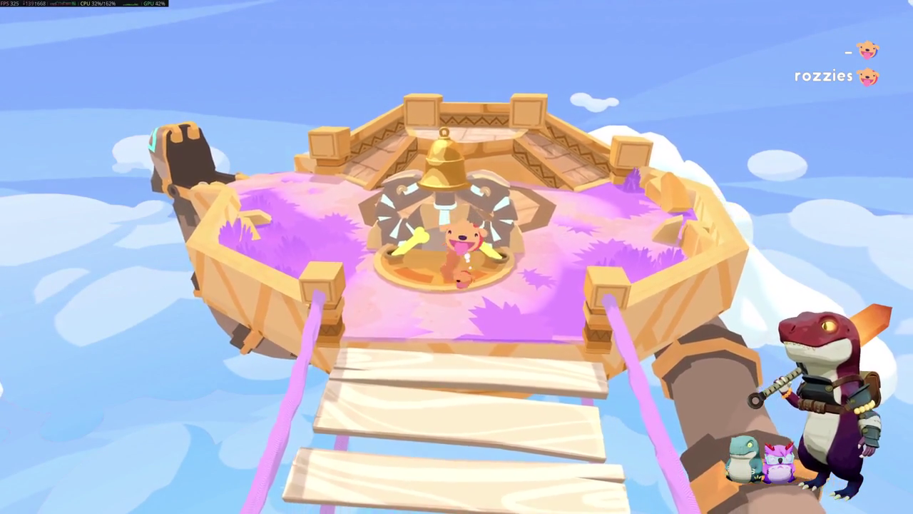
Step: Stretch the worm along the pink platform and climb into the pillar's cup, swinging the view around
key(a)
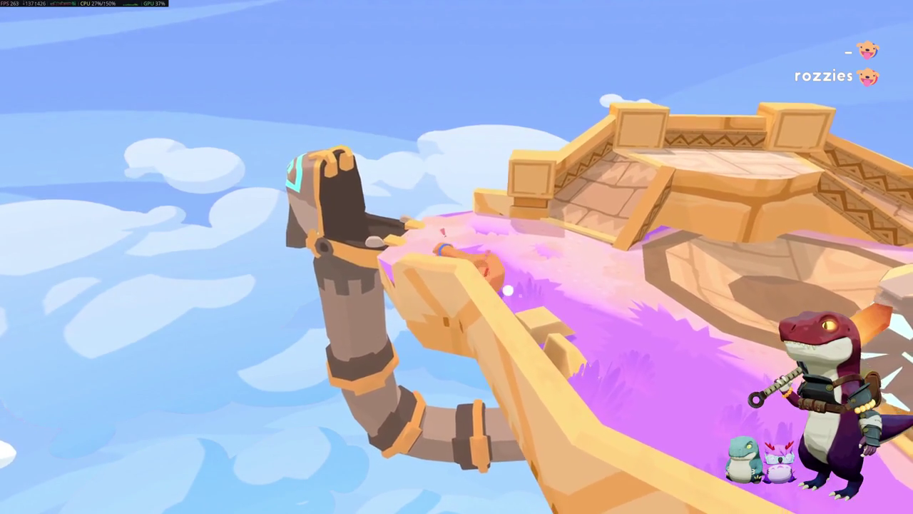
key(d)
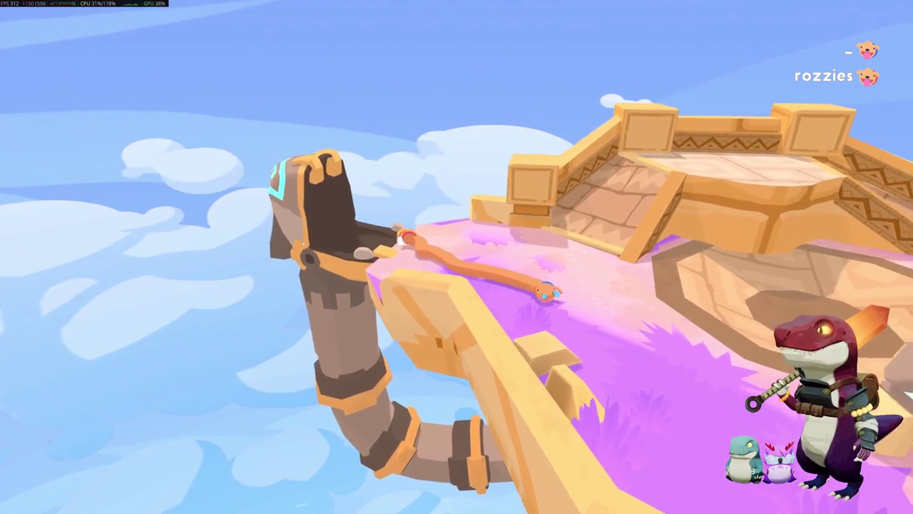
key(s)
key(w)
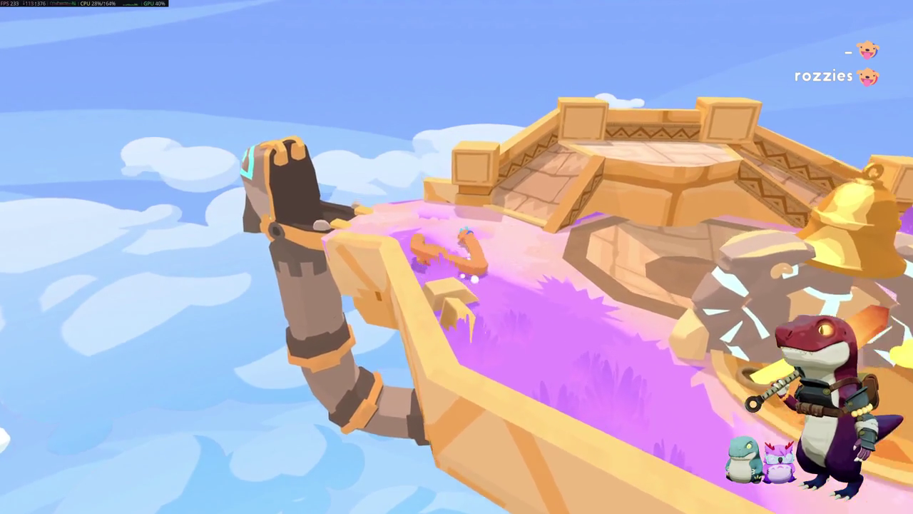
key(w)
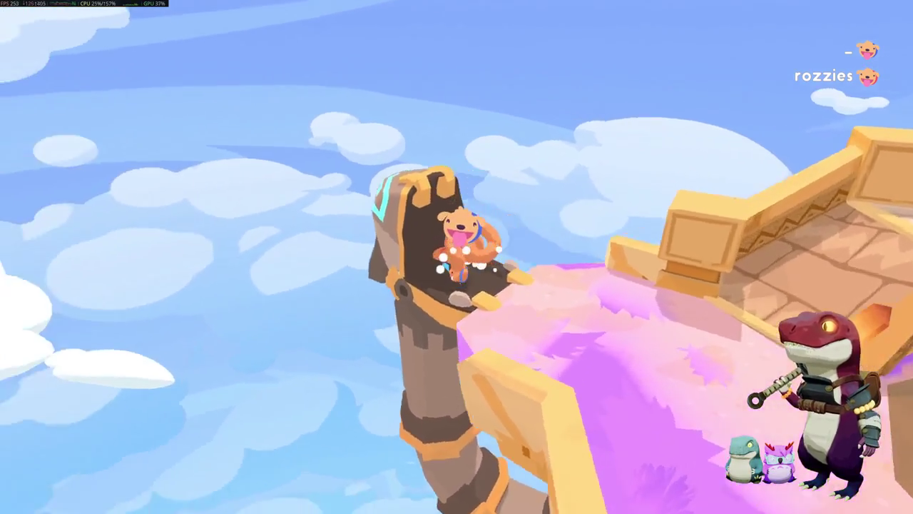
key(w)
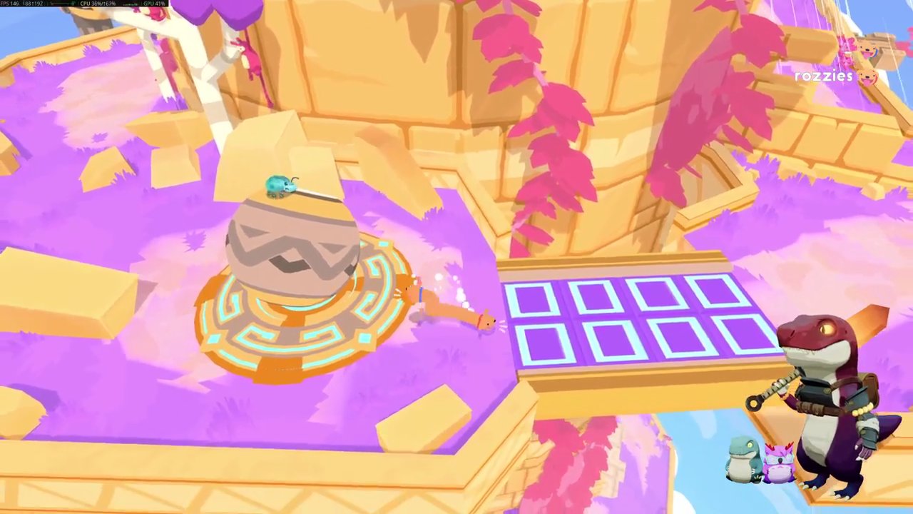
Step: Test the purple tile grid, then retreat and curl up beside the round platform
key(w)
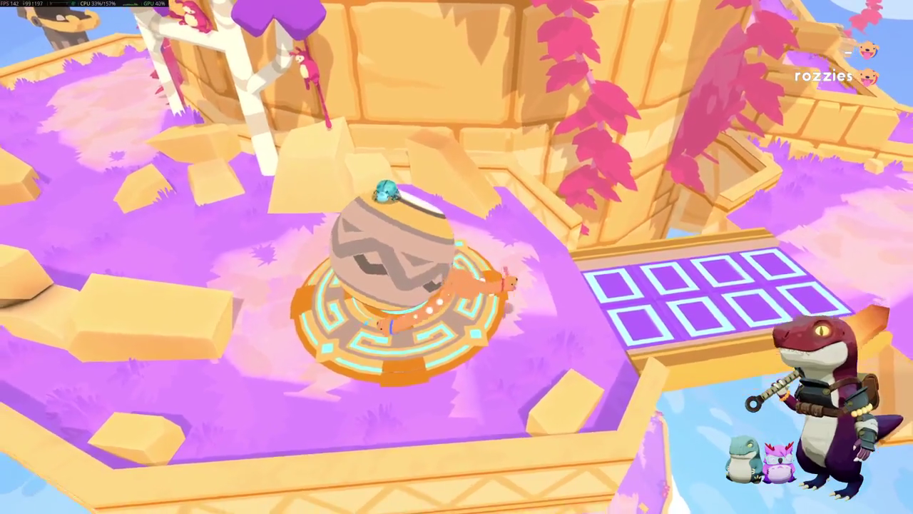
key(d)
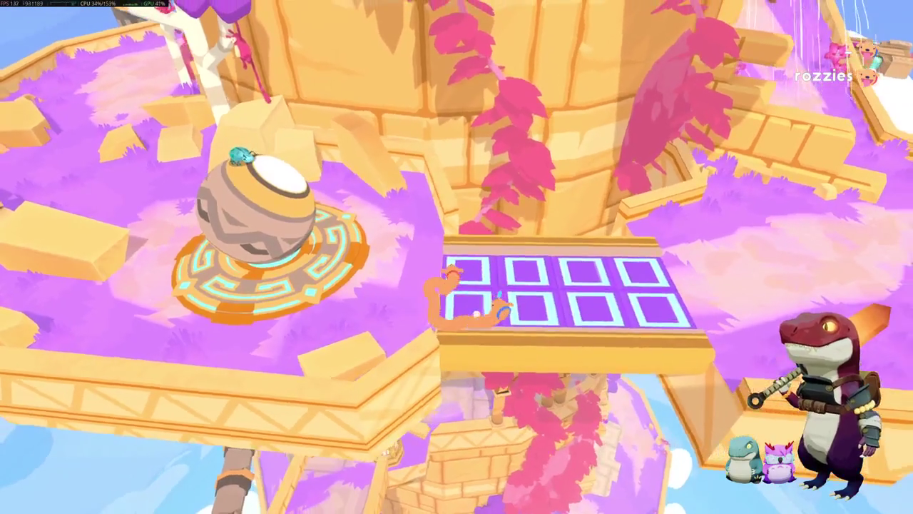
key(a)
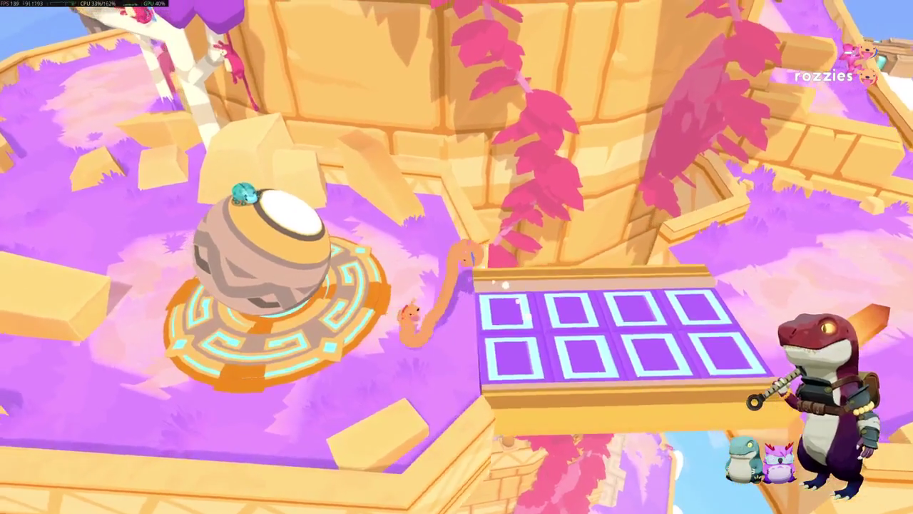
key(d)
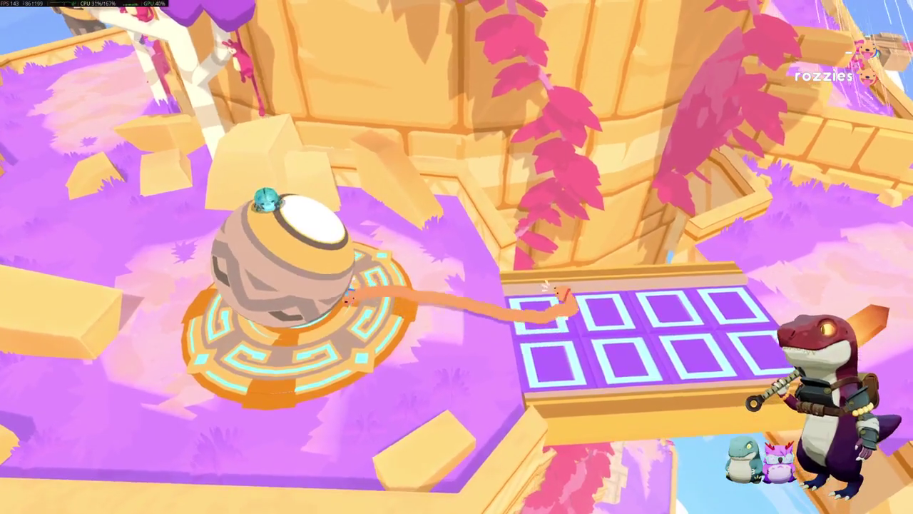
key(a)
key(s)
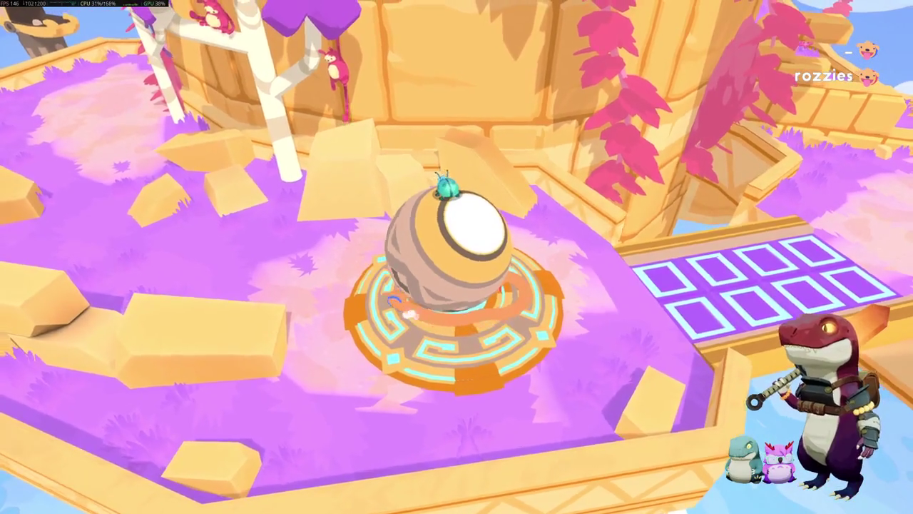
Step: Circle behind the stone ball and cross the tile platform onto the grass beyond
key(w)
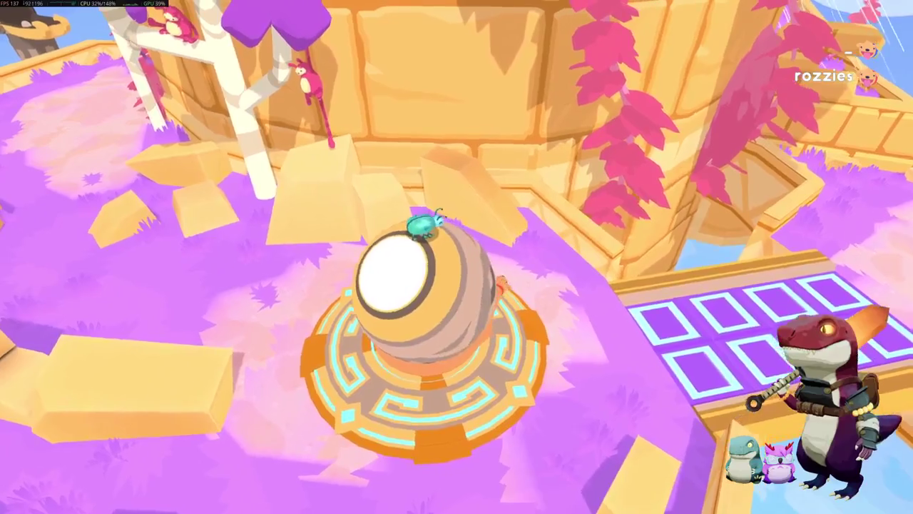
key(d)
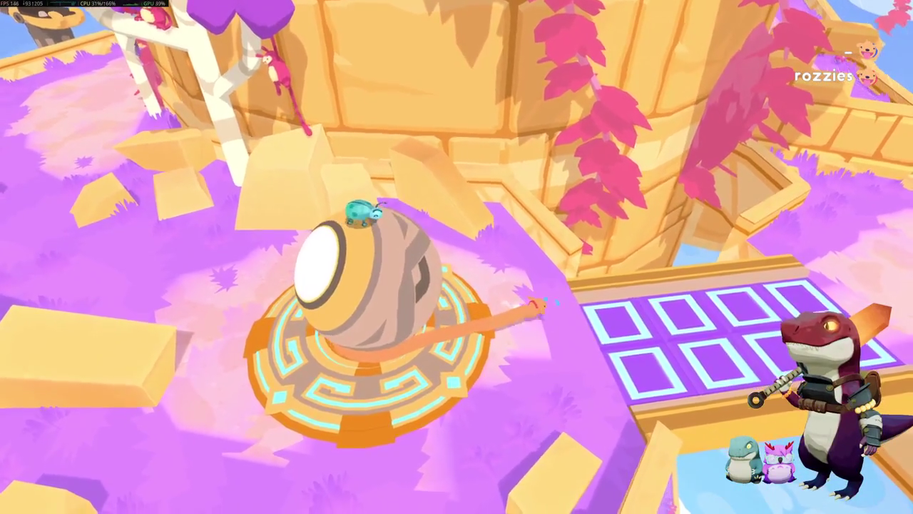
key(d)
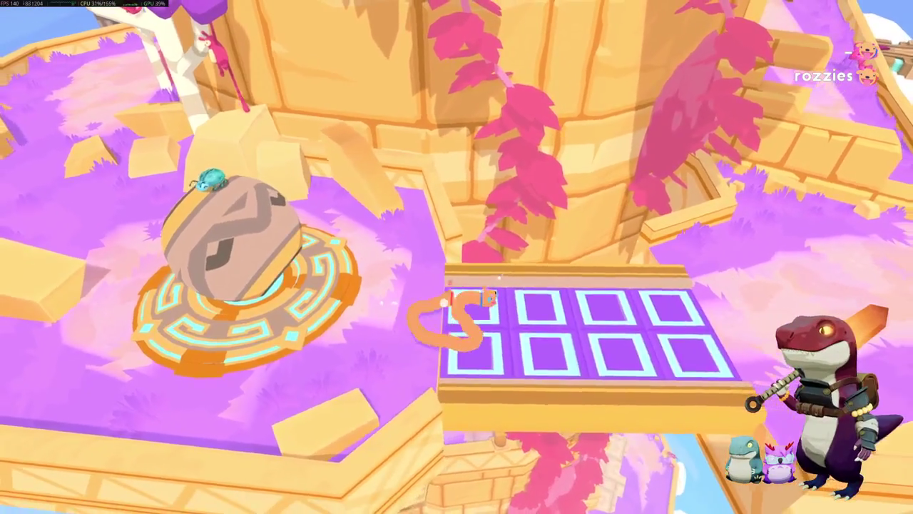
key(d)
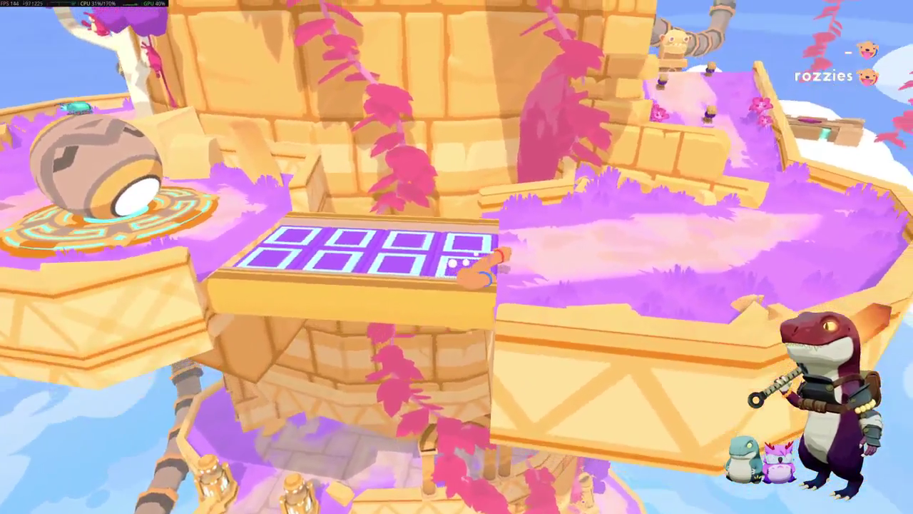
key(d)
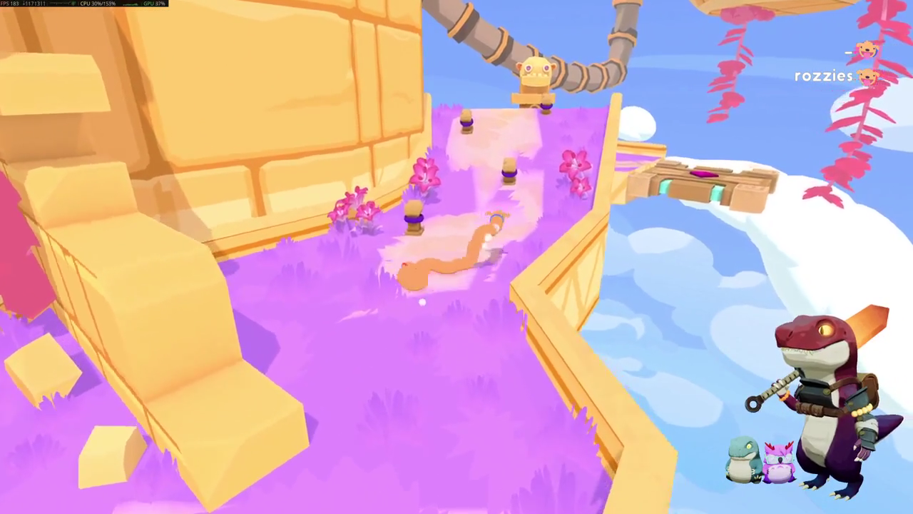
Step: Inch the worm up the purple path toward the first post
key(w)
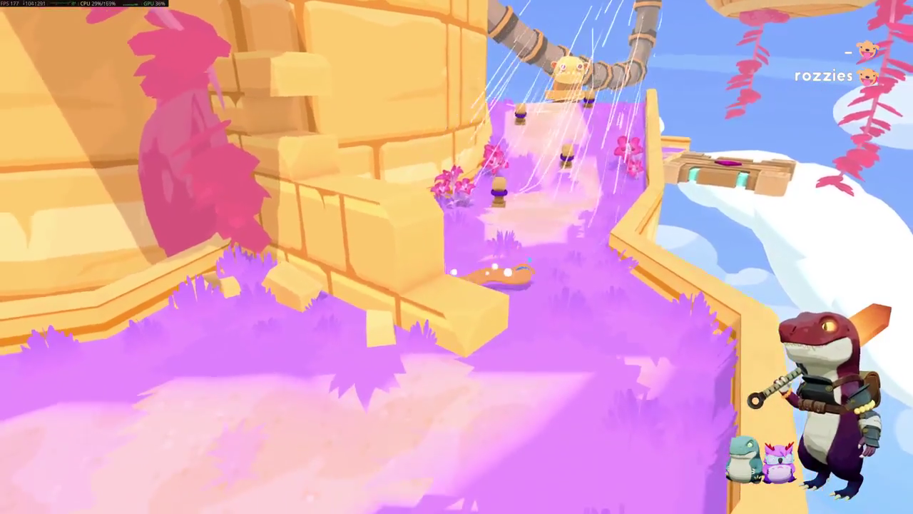
key(w)
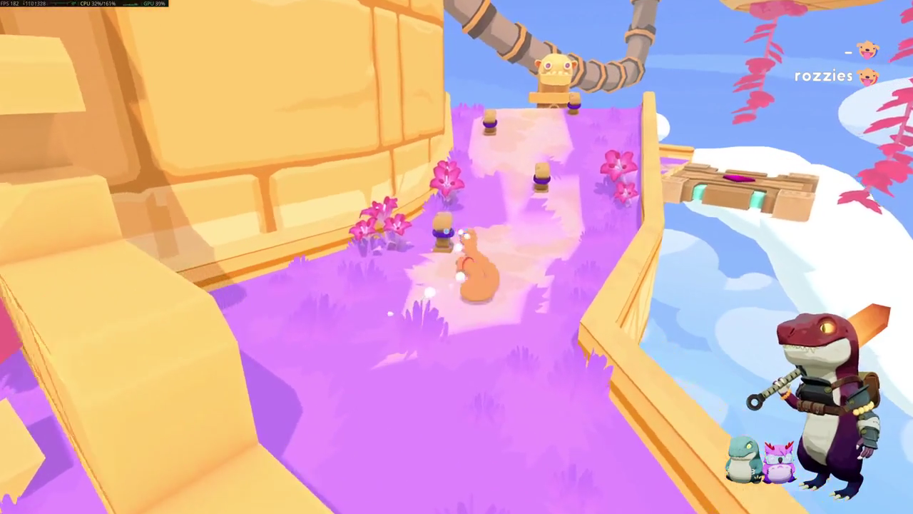
key(w)
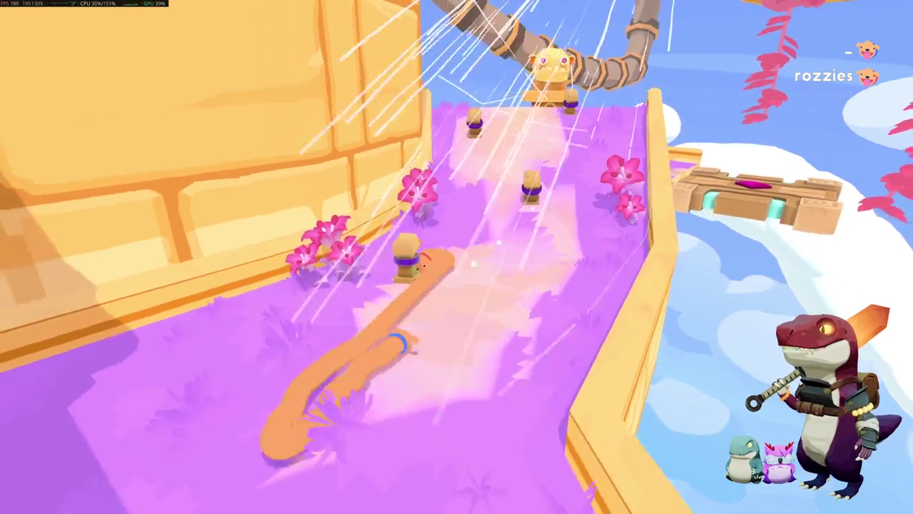
key(w)
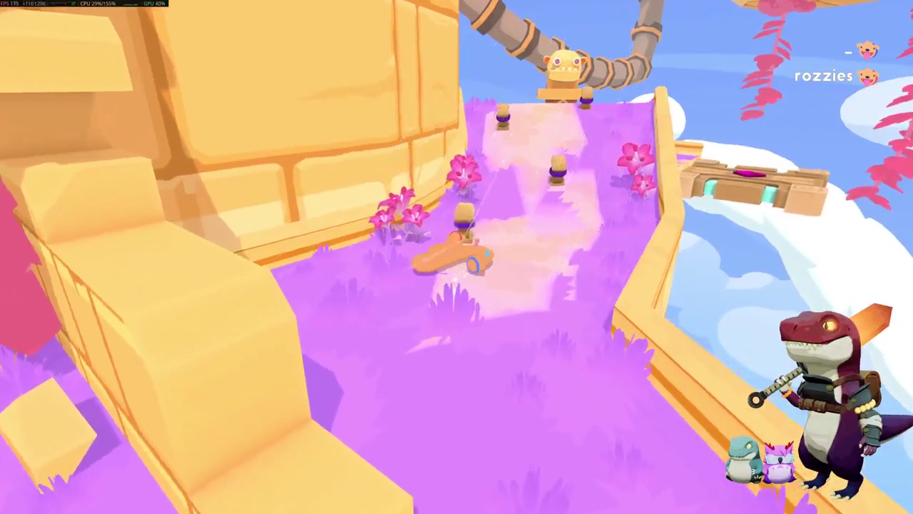
key(w)
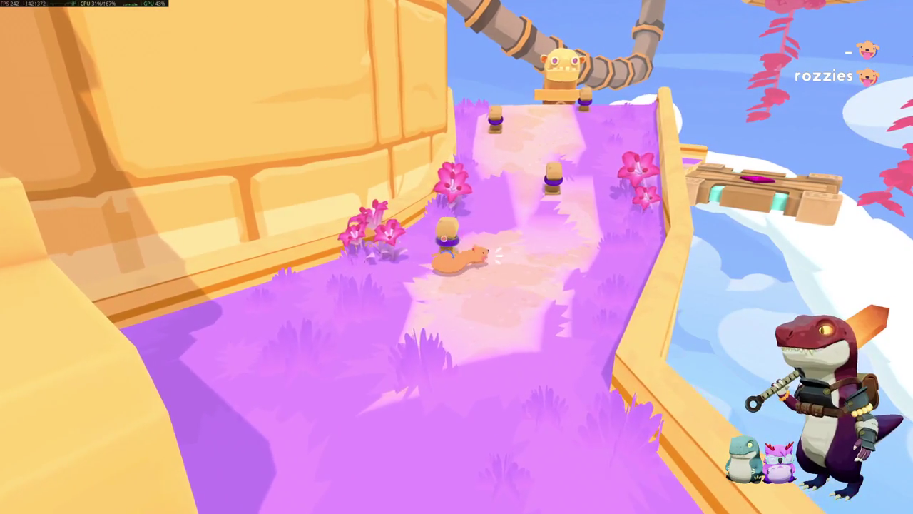
key(w)
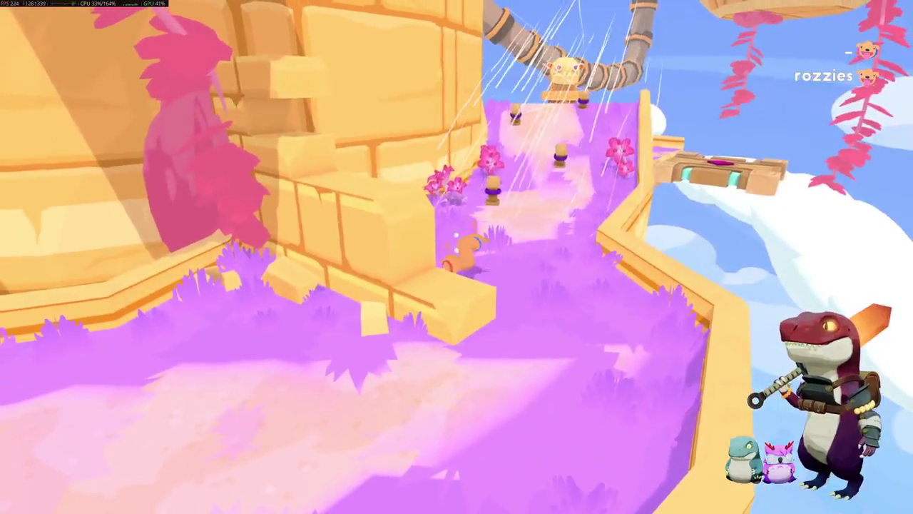
key(w)
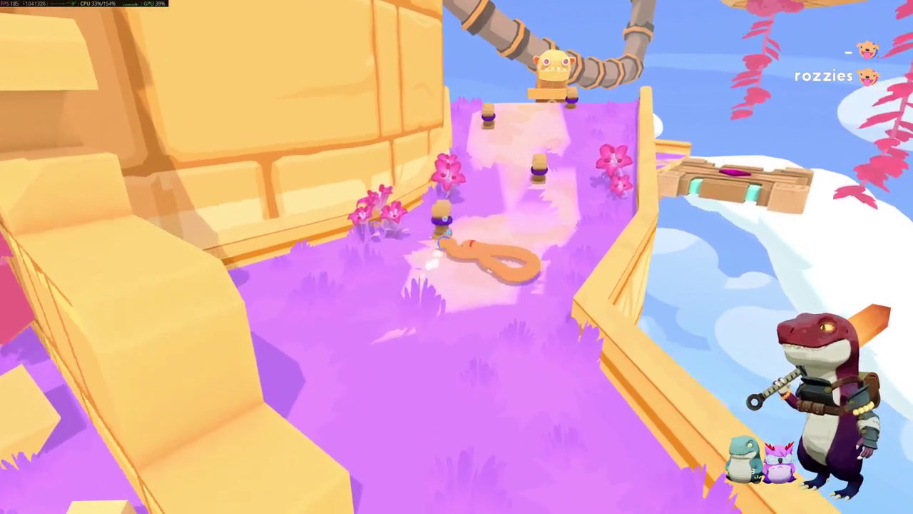
key(w)
key(w)
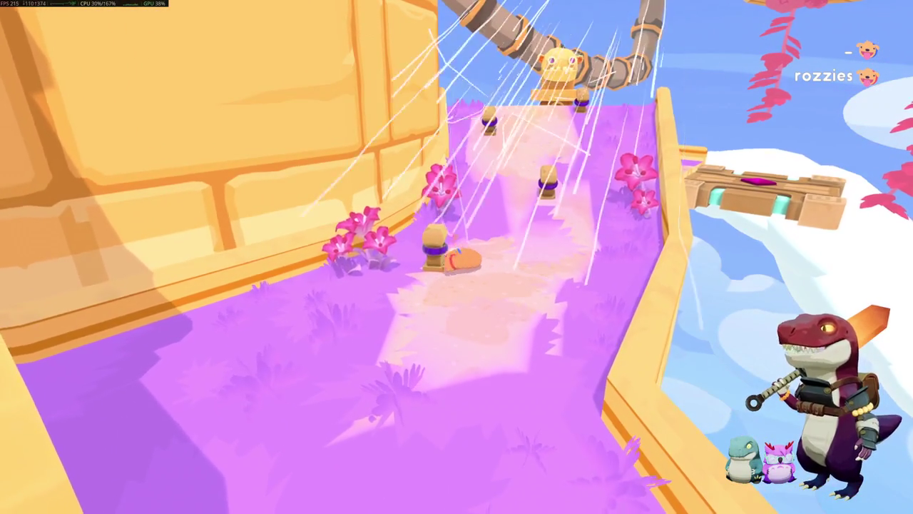
key(w)
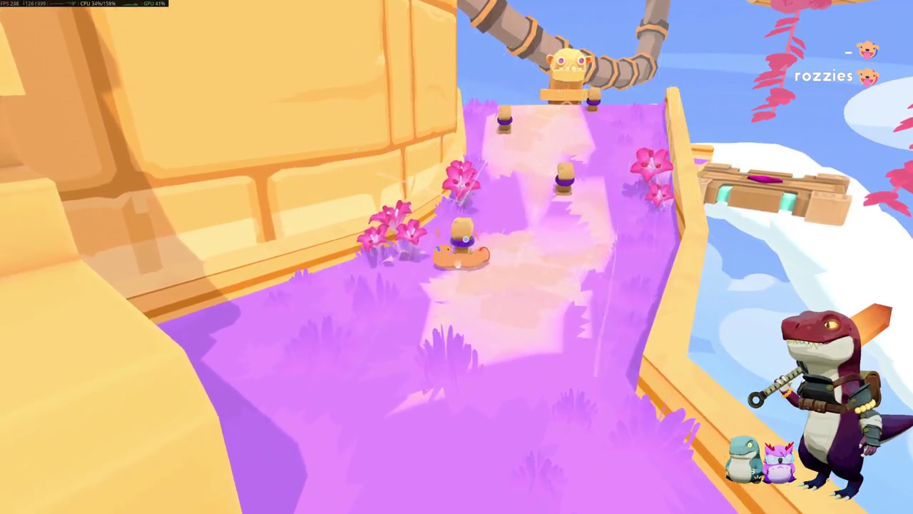
Step: Stretch the worm past the posts and pull it onto the top pillar
key(w)
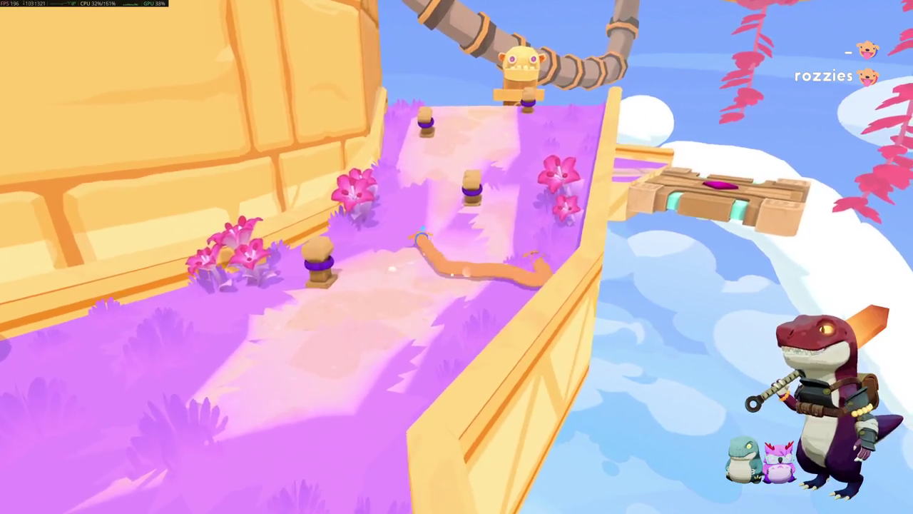
key(w)
key(w)
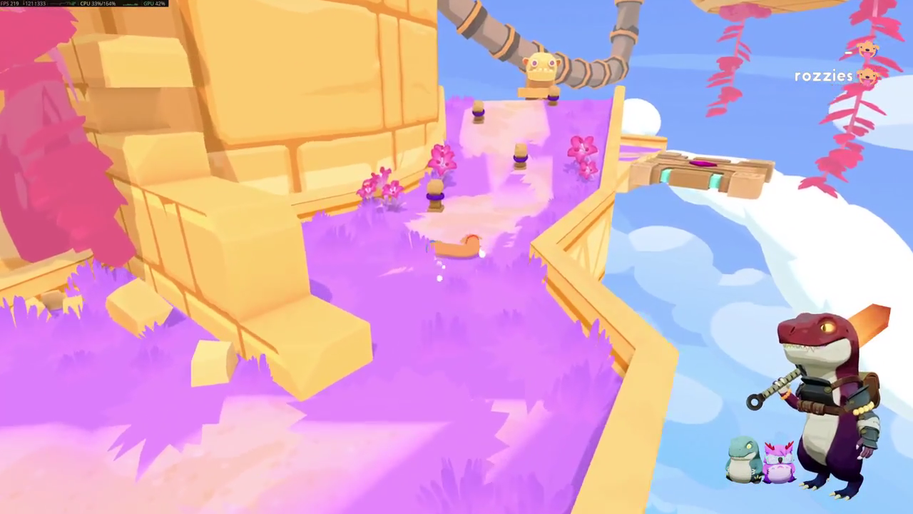
key(w)
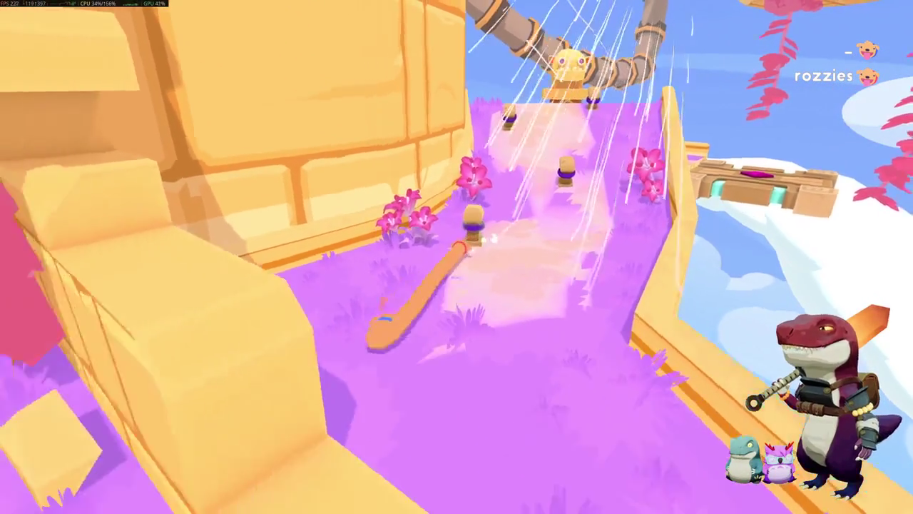
key(w)
key(w)
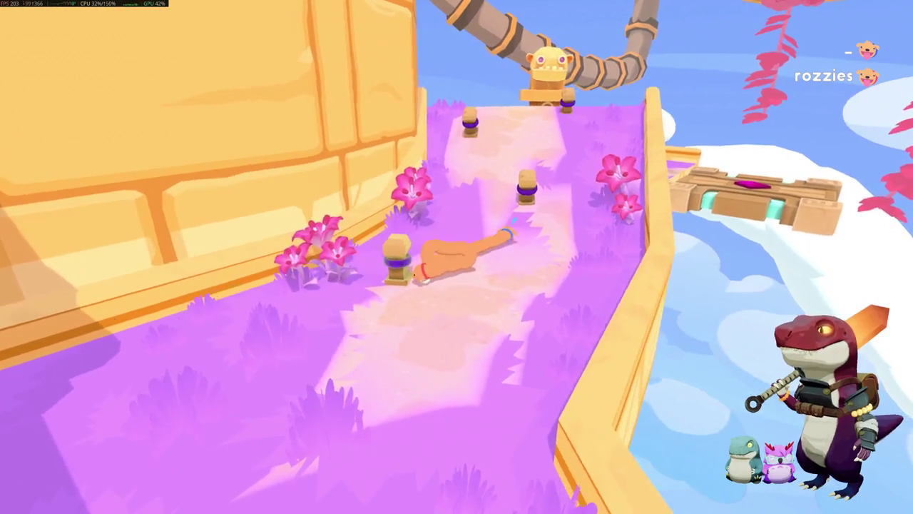
key(w)
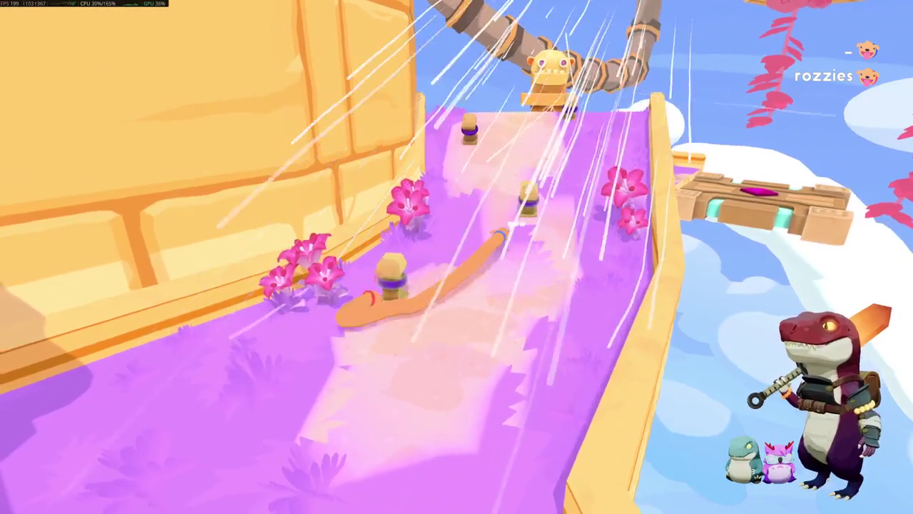
key(w)
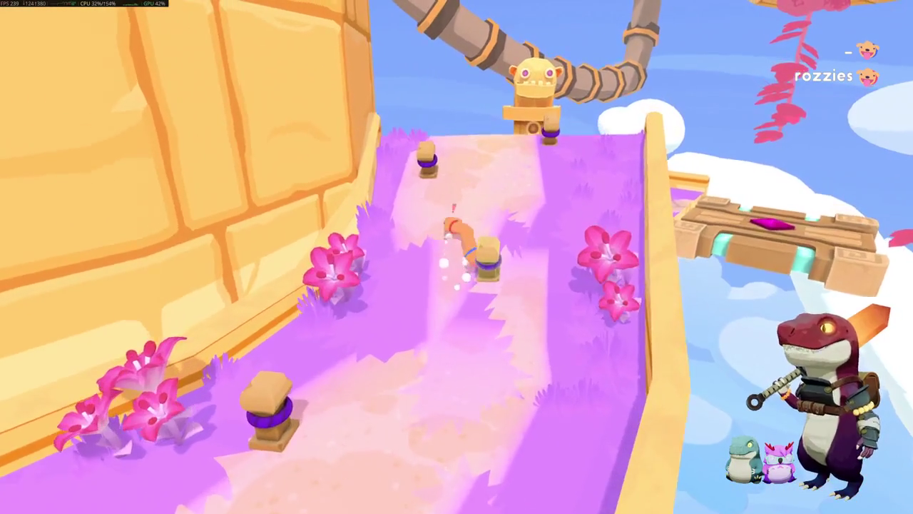
key(w)
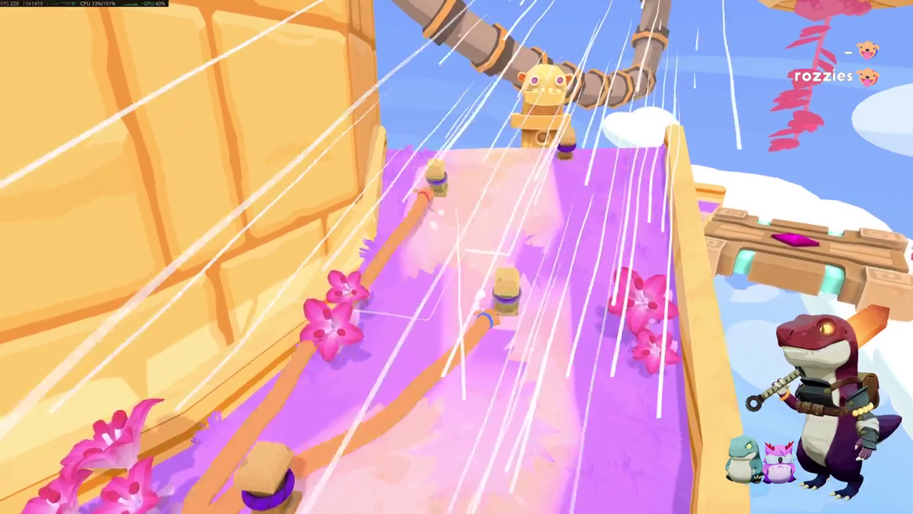
key(w)
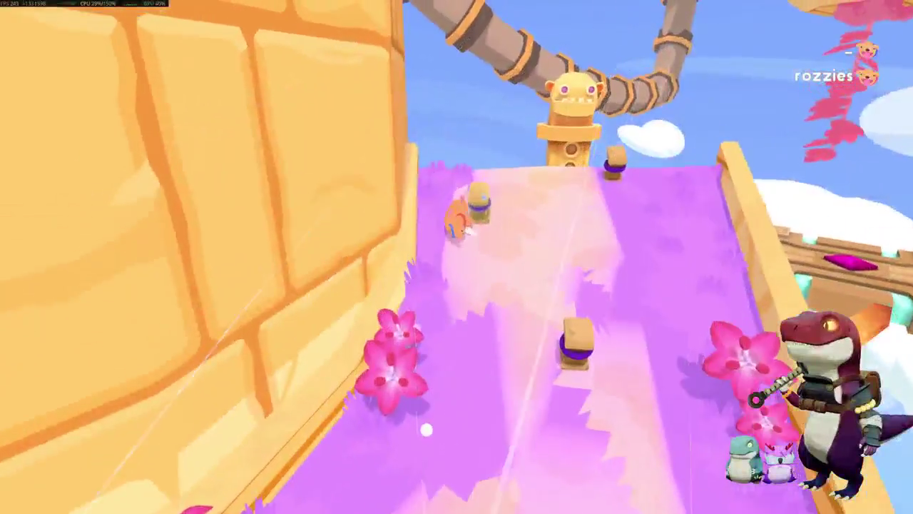
Step: Slide the worm back down to the lower walkway, then crawl back up toward the posts
key(w)
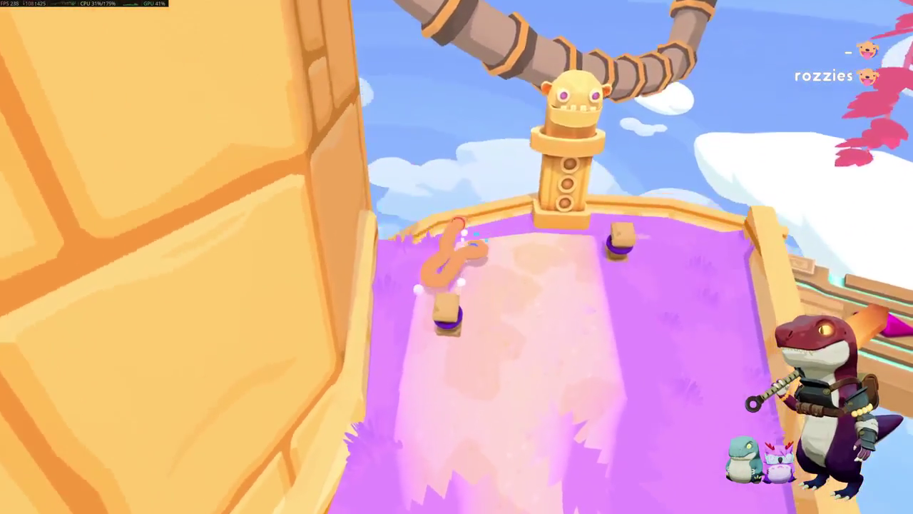
key(w)
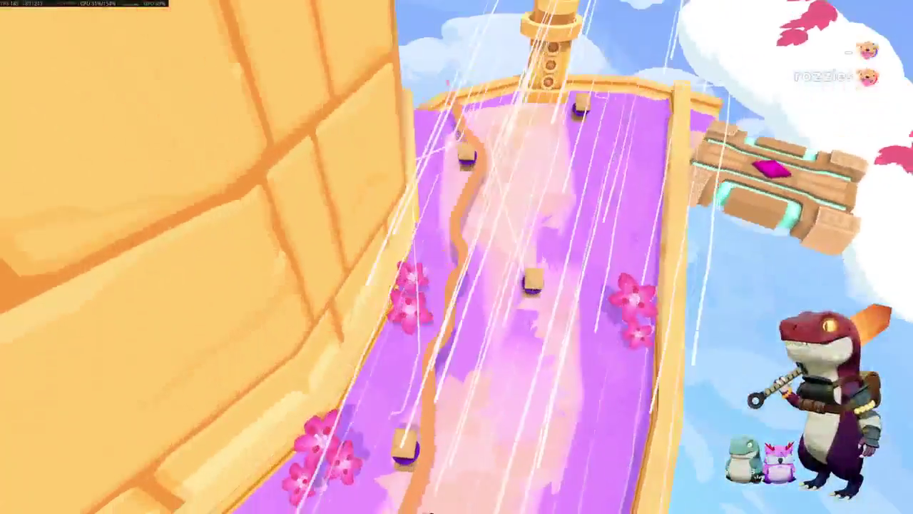
key(w)
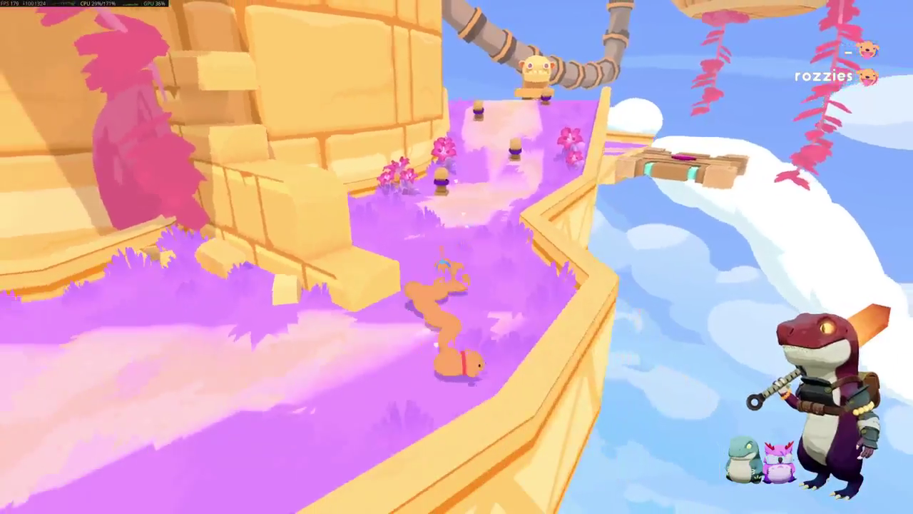
key(w)
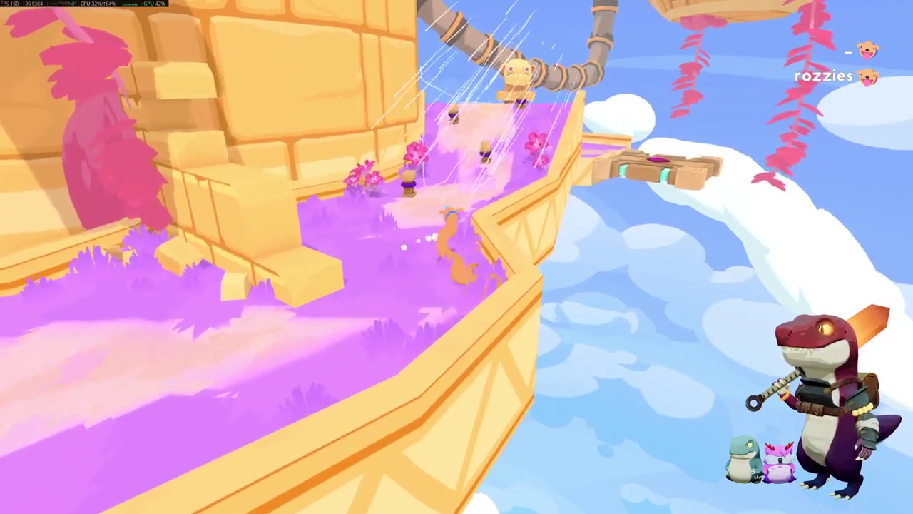
key(w)
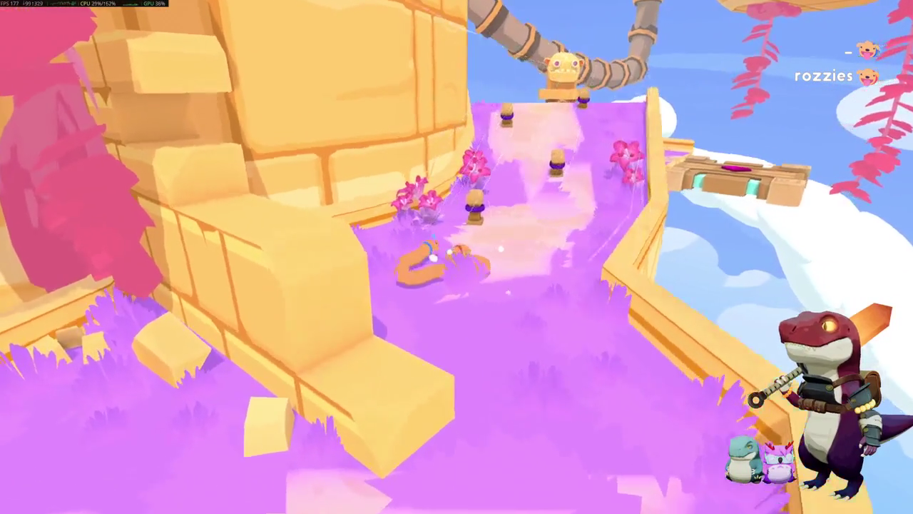
Step: Crawl the worm along the walkway, curling around the near post and past the middle post
key(a)
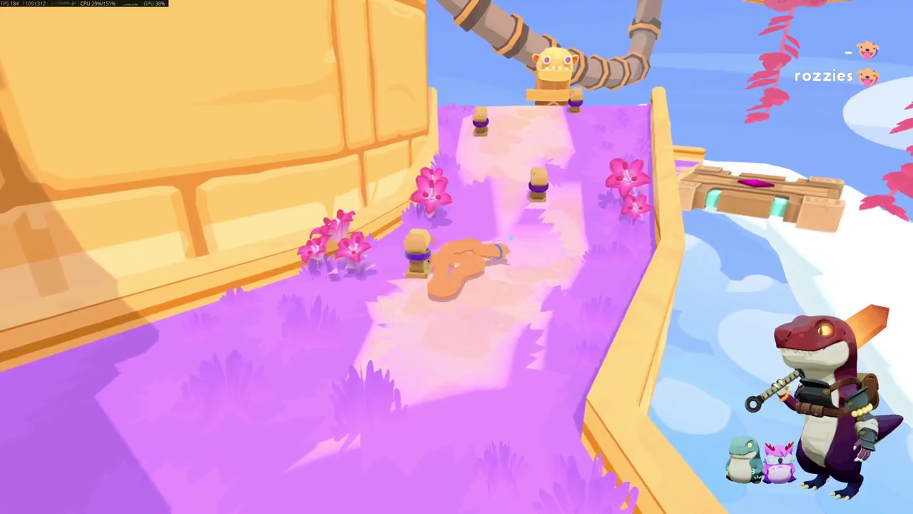
key(w)
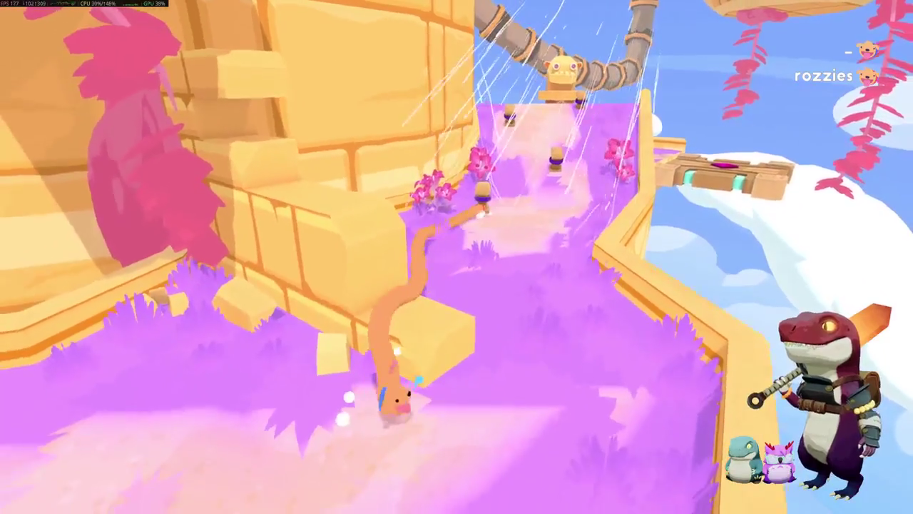
key(w)
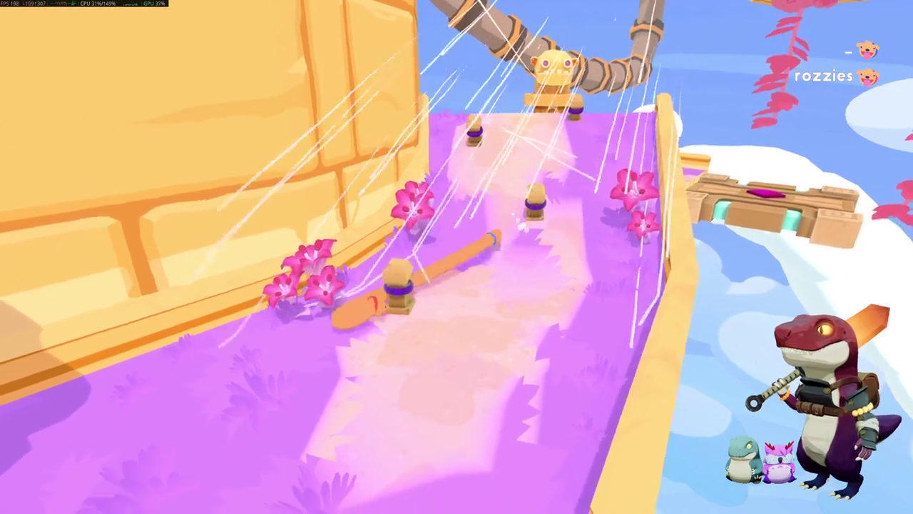
key(a)
key(w)
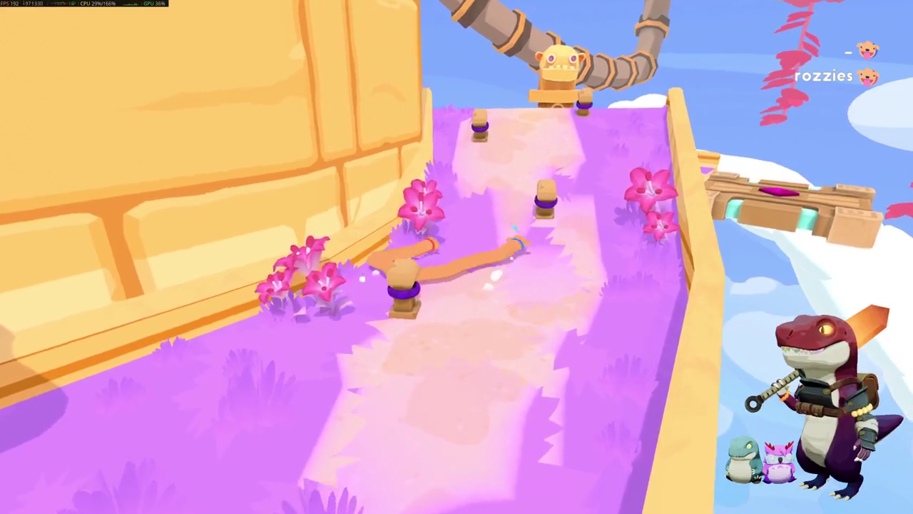
key(w)
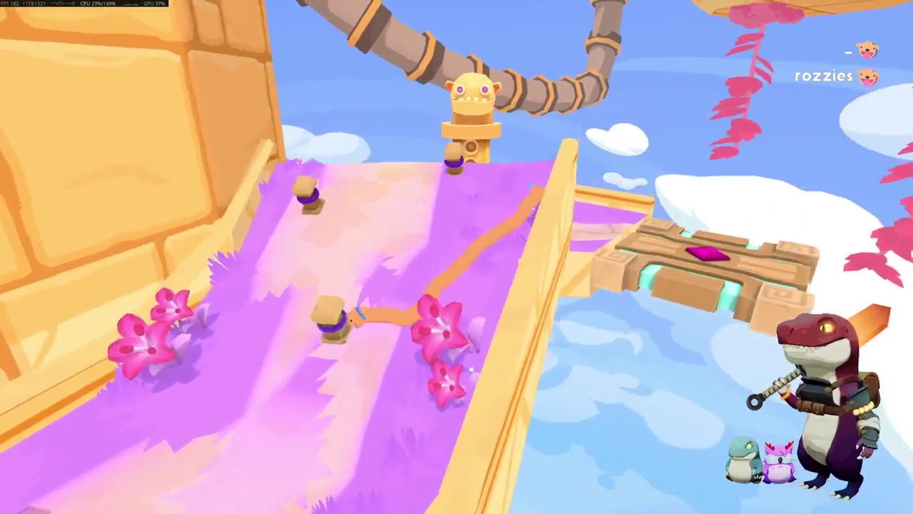
Step: Reposition the worm on the slope around the middle post
key(s)
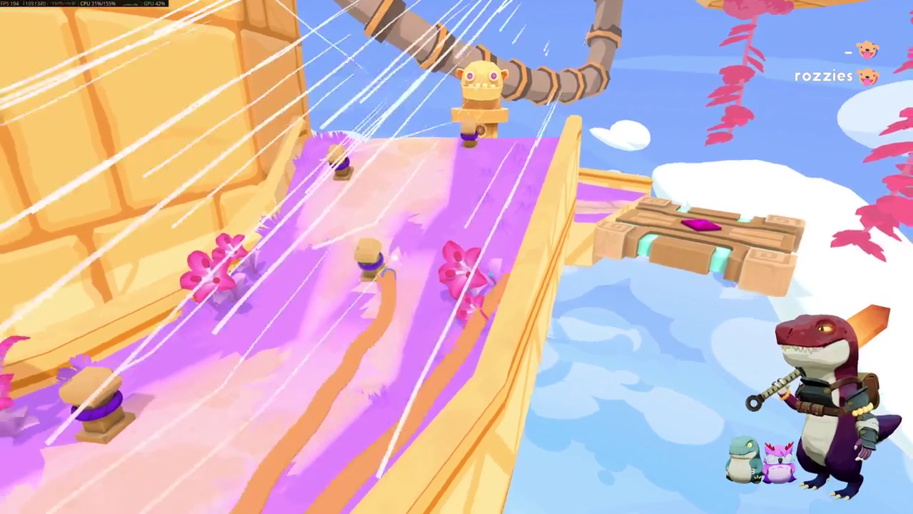
key(w)
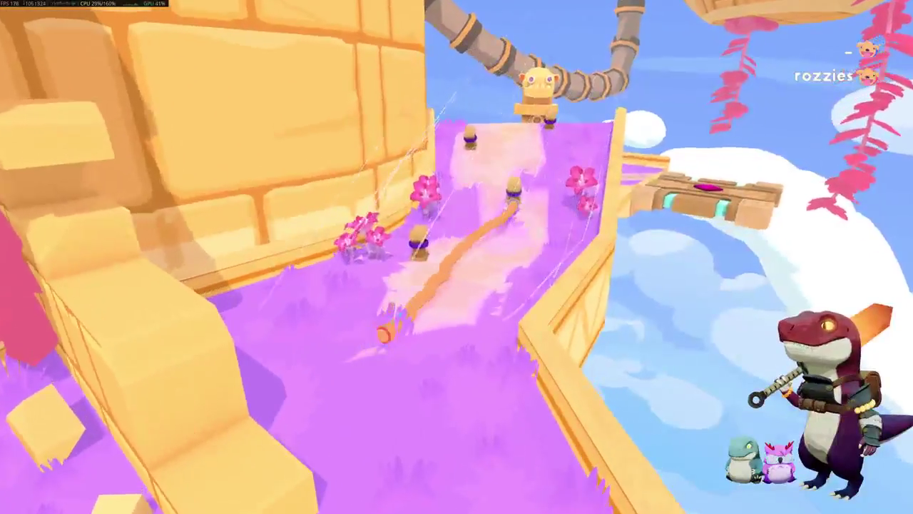
key(d)
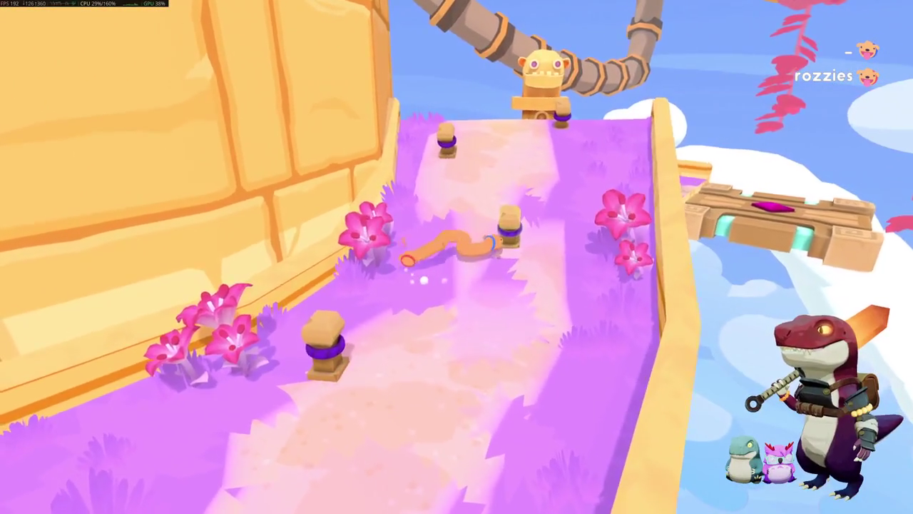
key(s)
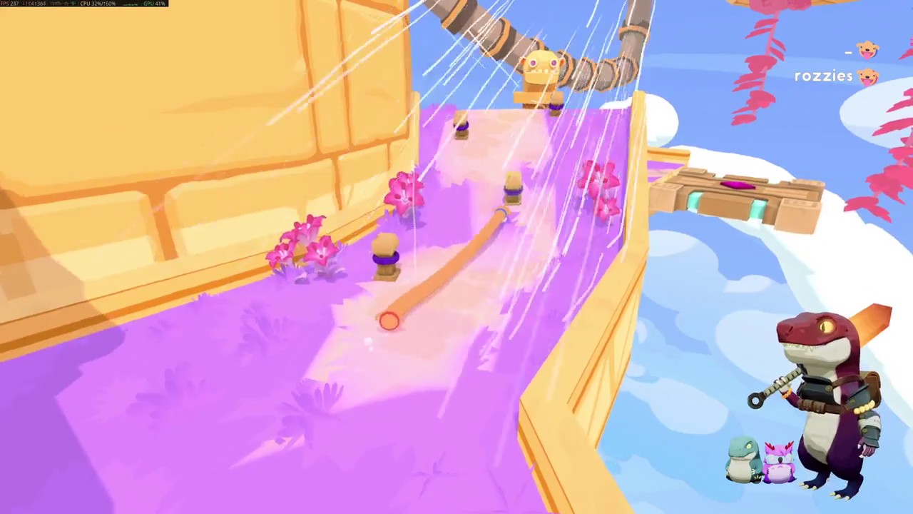
Step: Climb the worm onto the top platform, past the far post, to the edge by the gate
key(w)
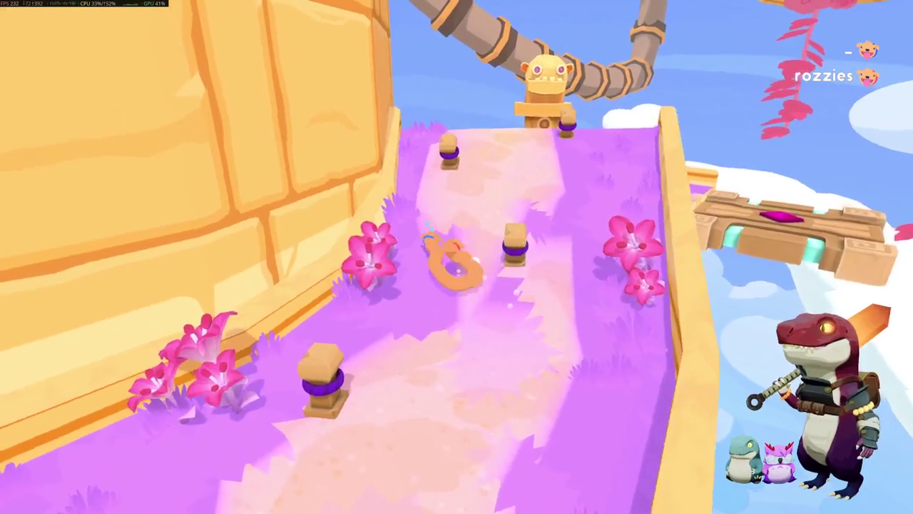
key(w)
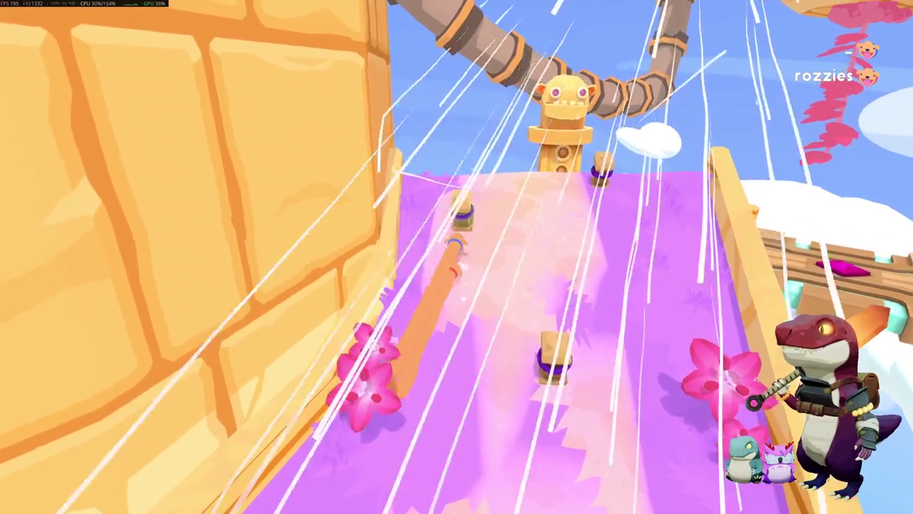
key(w)
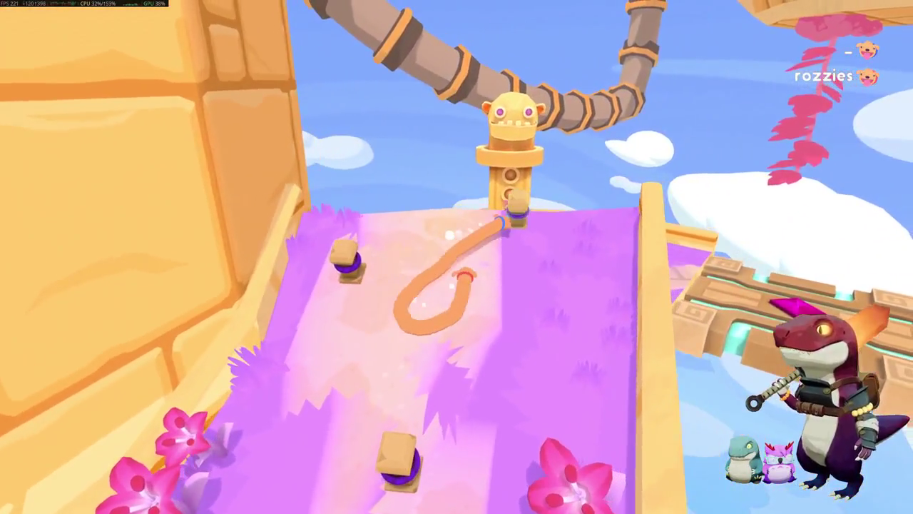
key(w)
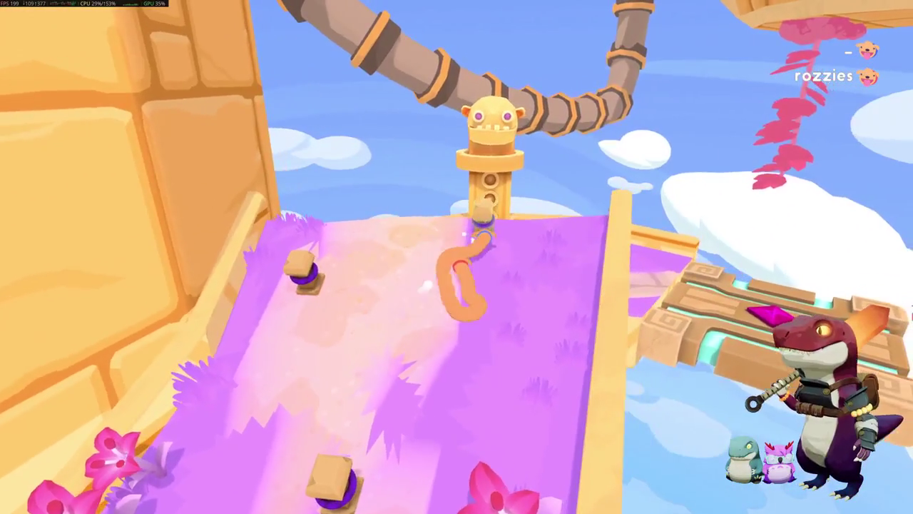
key(a)
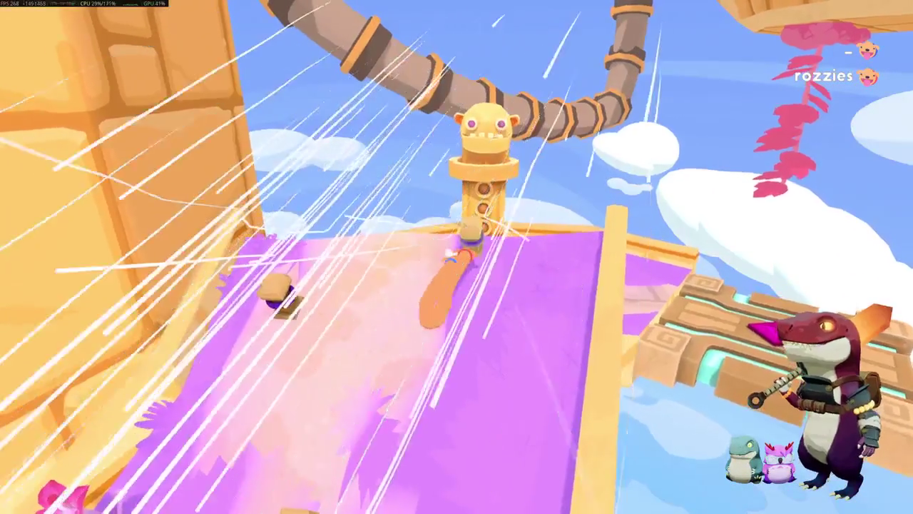
key(w)
key(w)
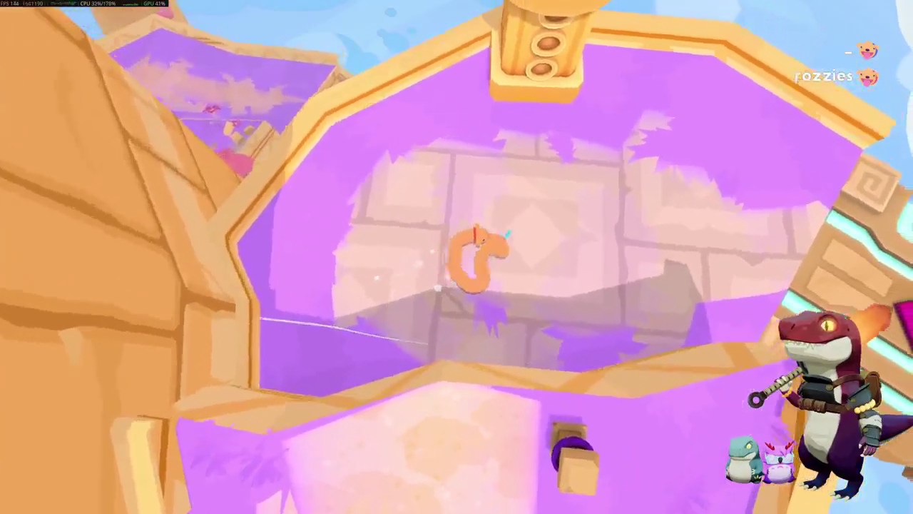
key(w)
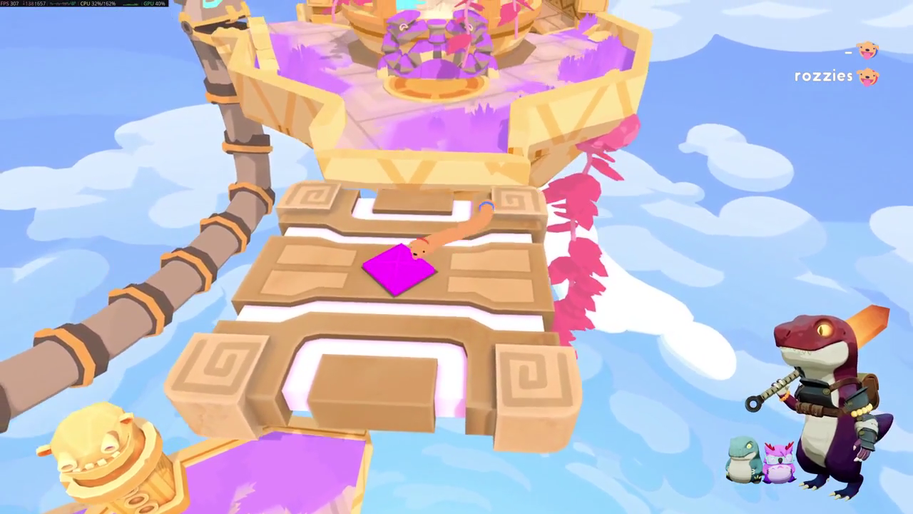
Step: Stretch the worm across the gate, up the courtyard wall, and onto the beach ball
key(w)
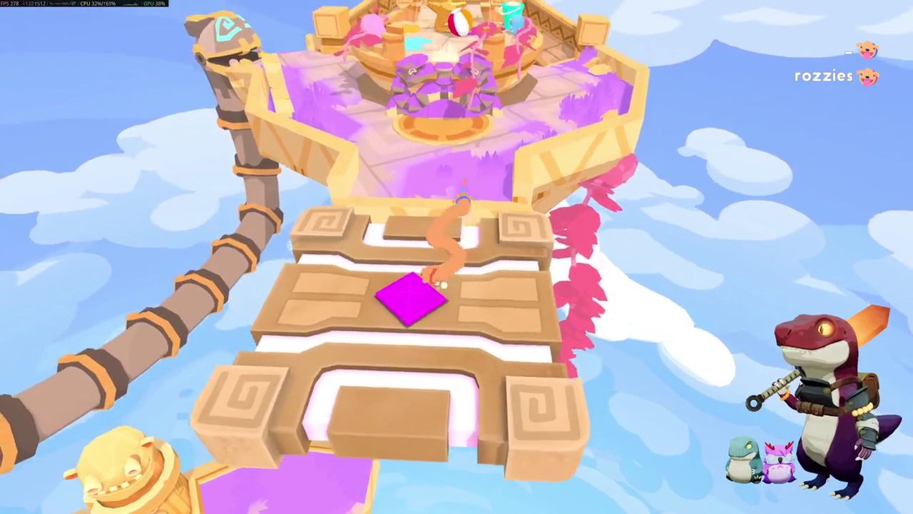
key(w)
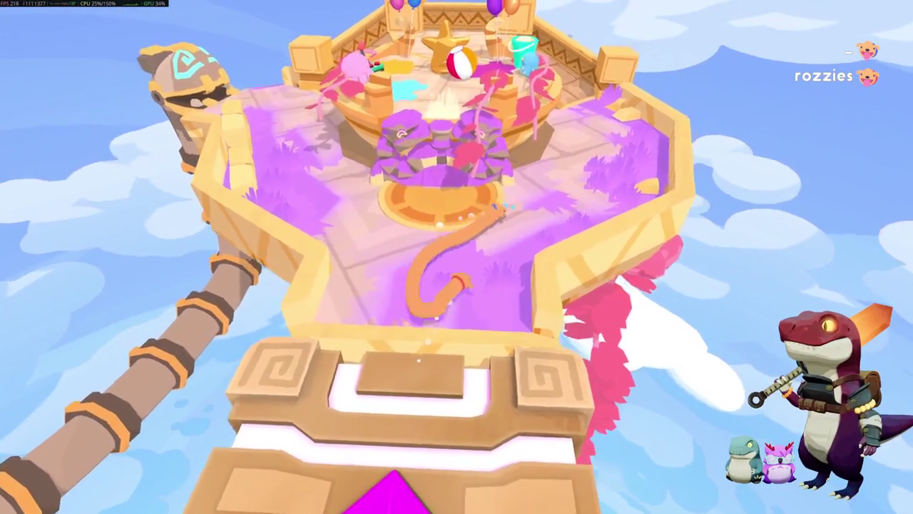
key(w)
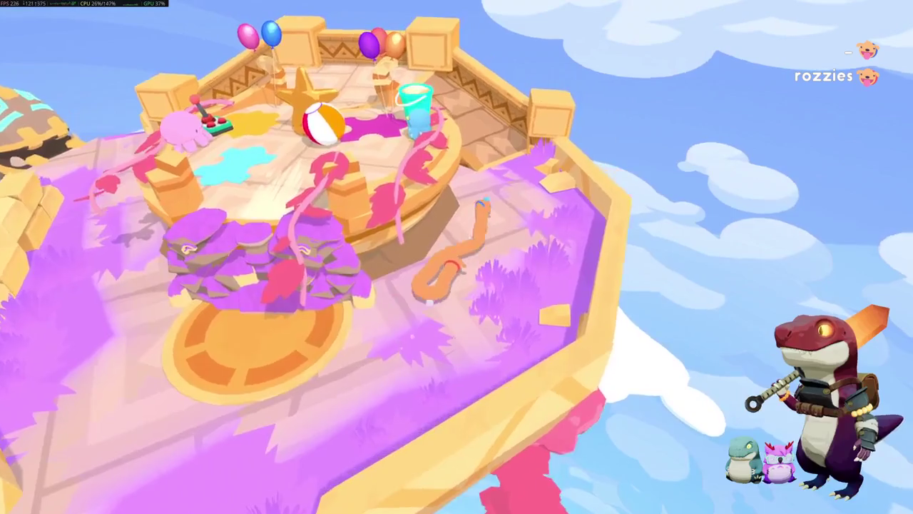
key(w)
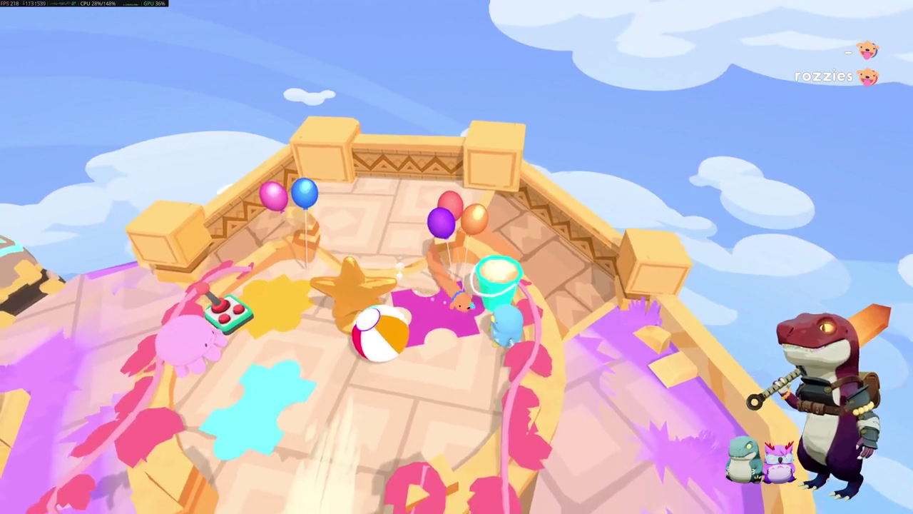
key(w)
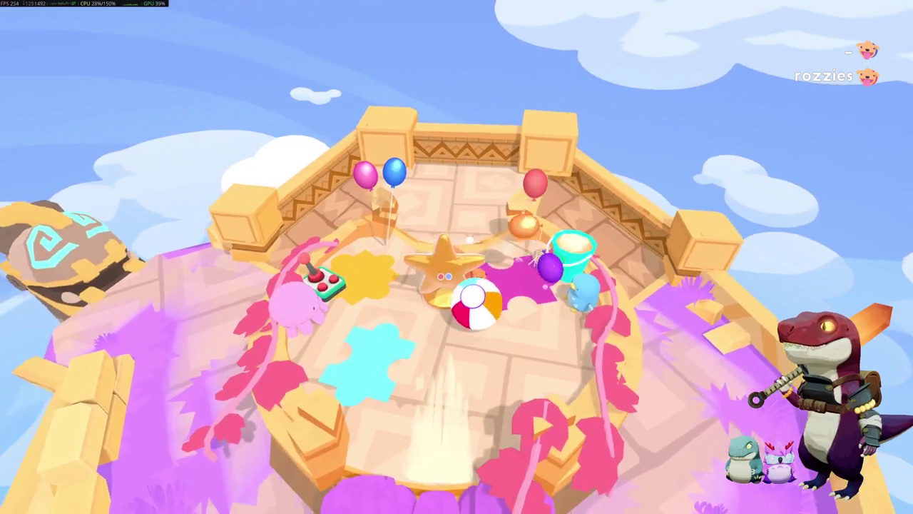
key(w)
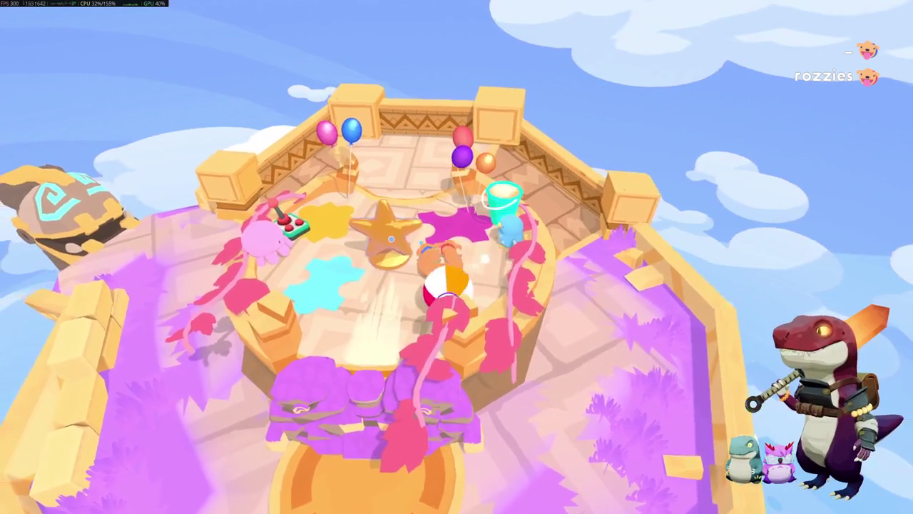
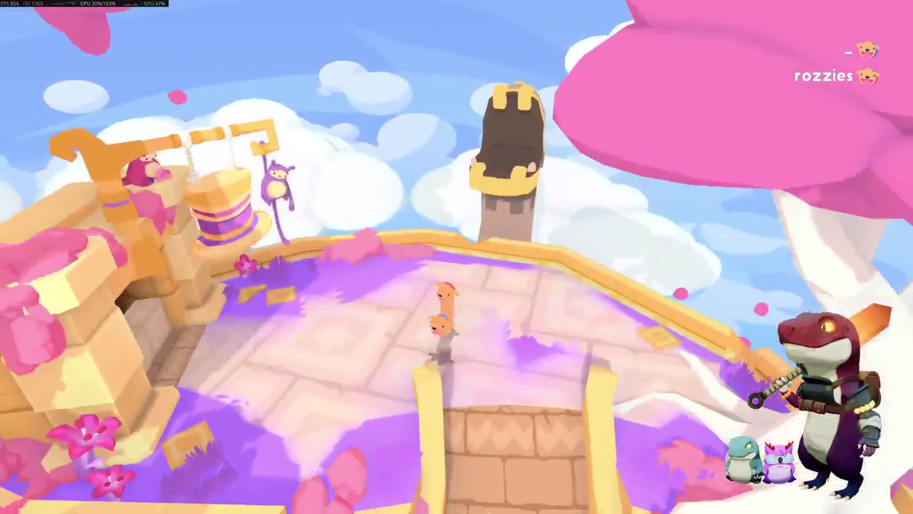
Step: Run the dog across the castle arena into the dark hat-machine room
key(w)
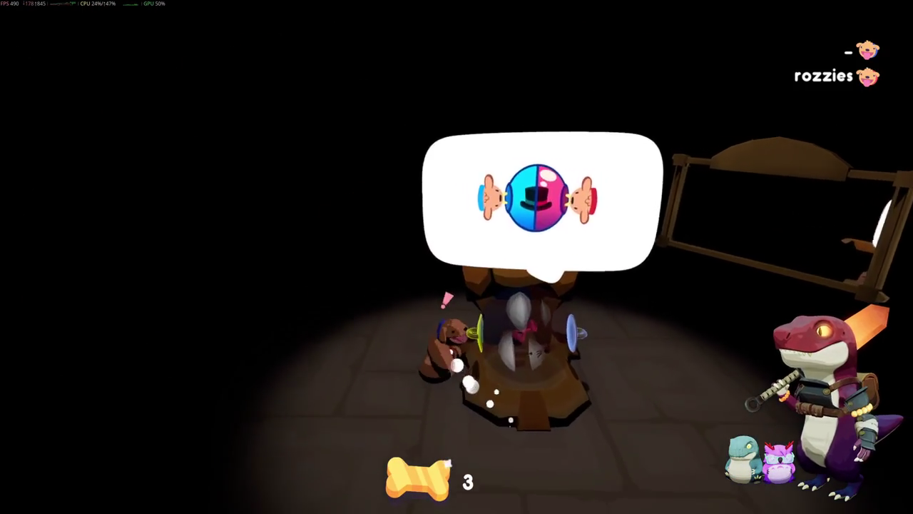
Step: Pause the game, view the Online options, then resume play
key(Escape)
key(Down)
key(Down)
key(Down)
key(Return)
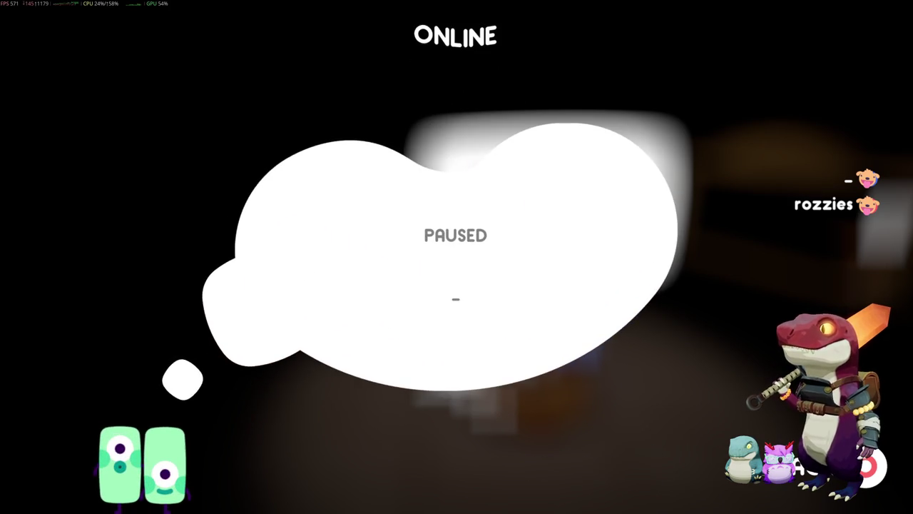
key(Escape)
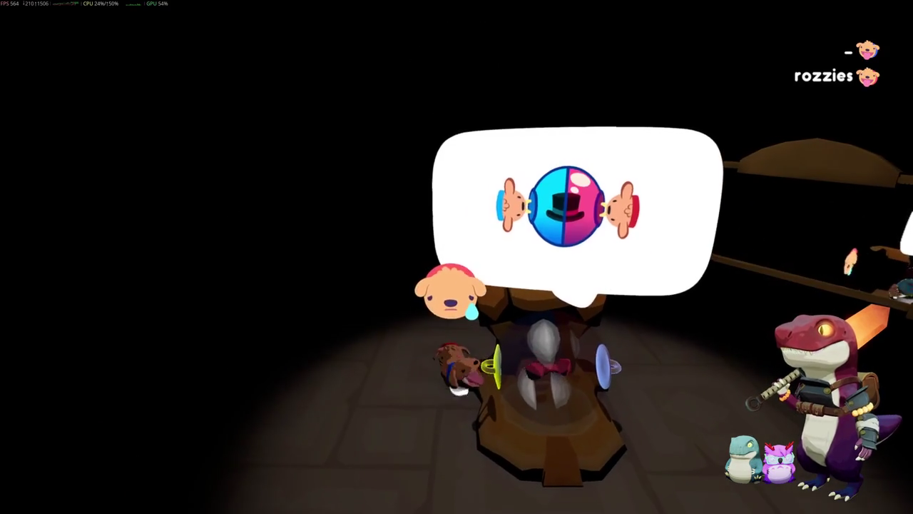
Step: Crawl the dog back and forth around the hat machine
key(d)
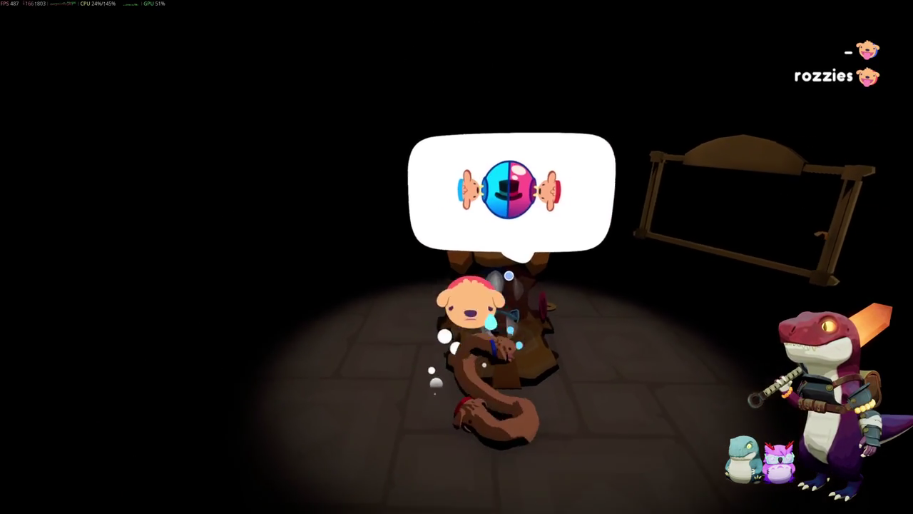
key(a)
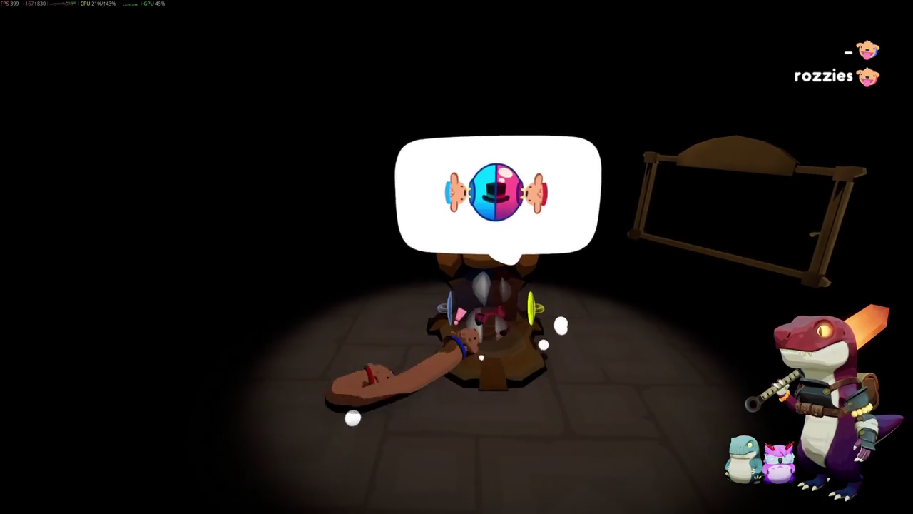
key(d)
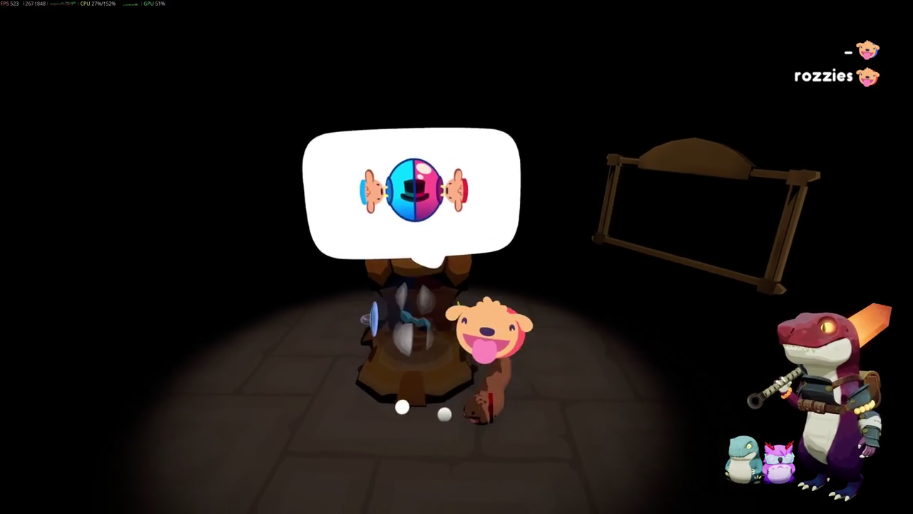
key(a)
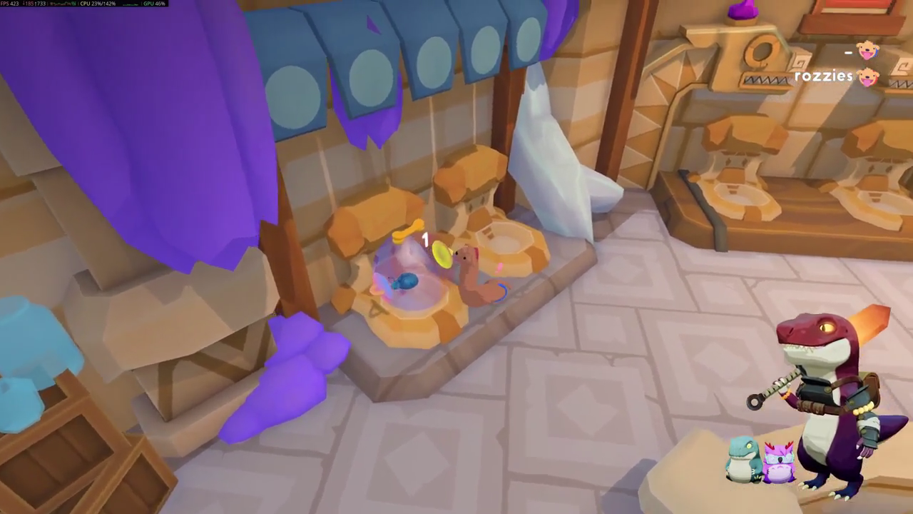
Step: Zoom the camera in toward the orb pedestal shelf
scroll(456, 257, up, 5)
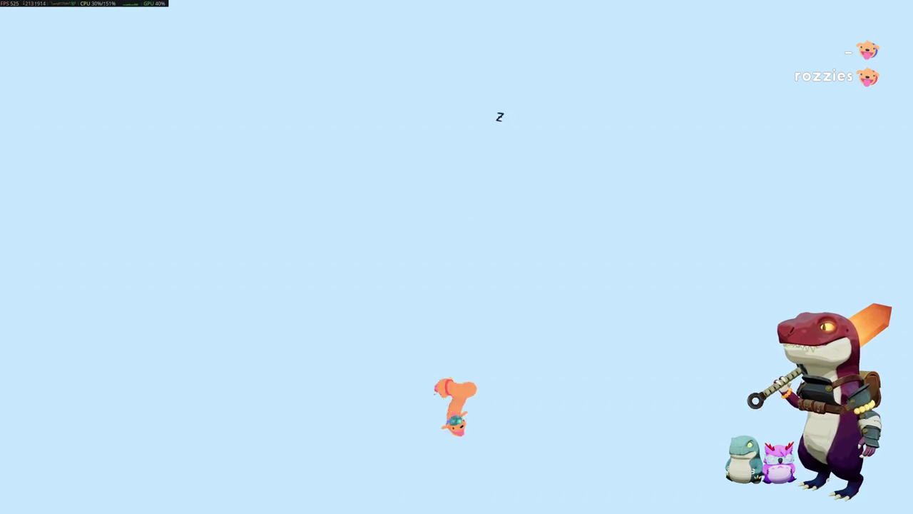
Step: Respawn the dog on the bridge from the pause menu
key(Escape)
key(Down)
key(Return)
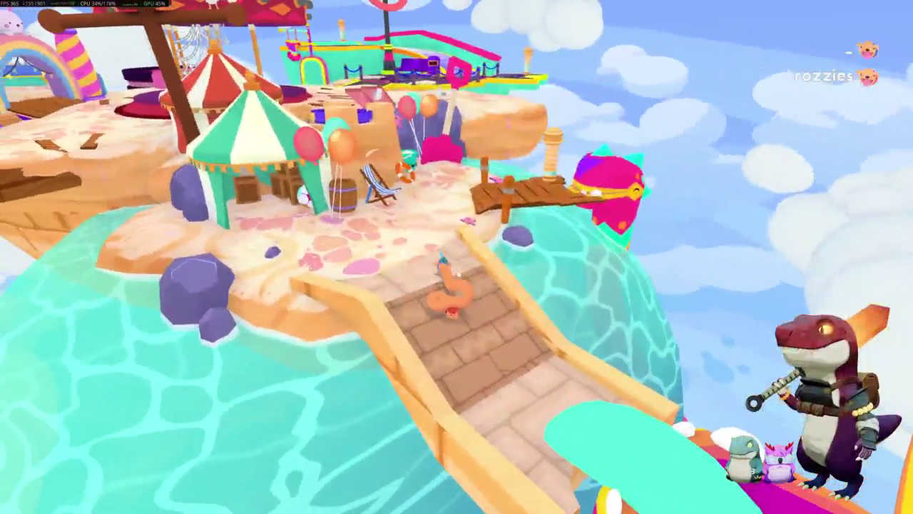
Step: Climb onto the beach, poke into the green tent, then back toward the edge
key(w)
key(a)
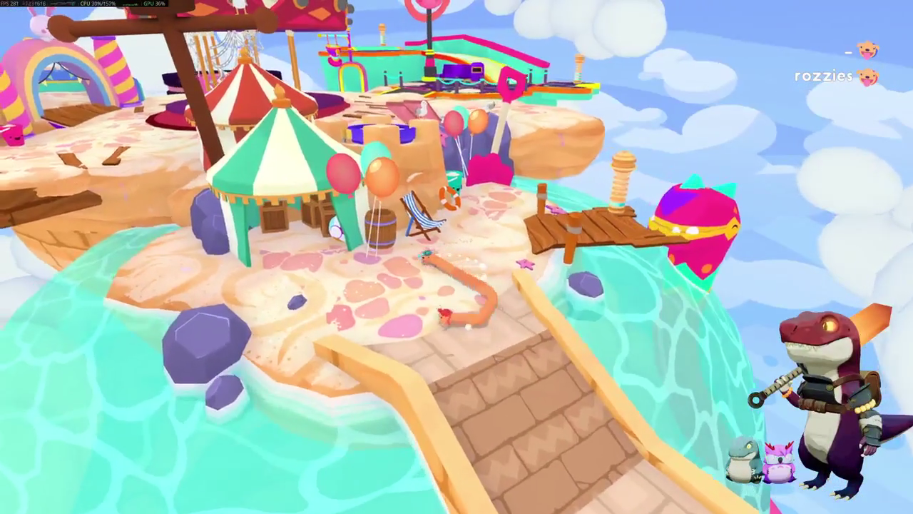
key(w)
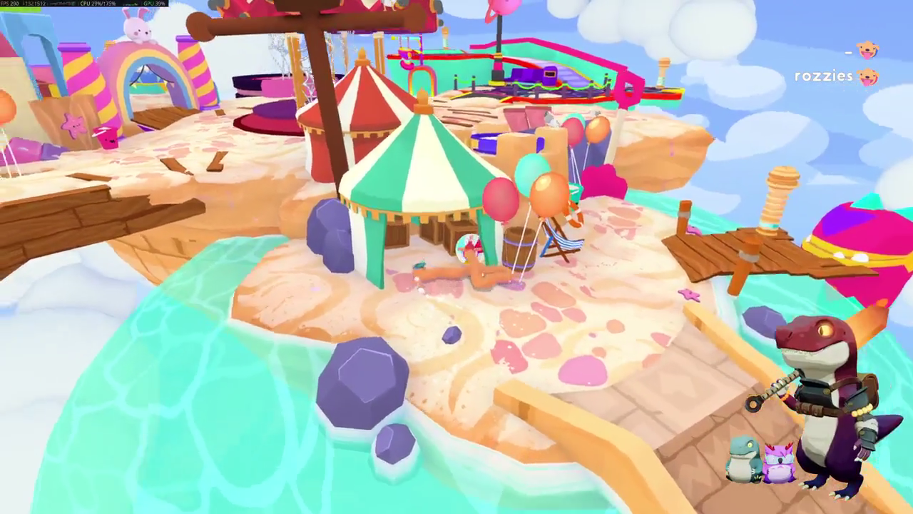
key(w)
key(s)
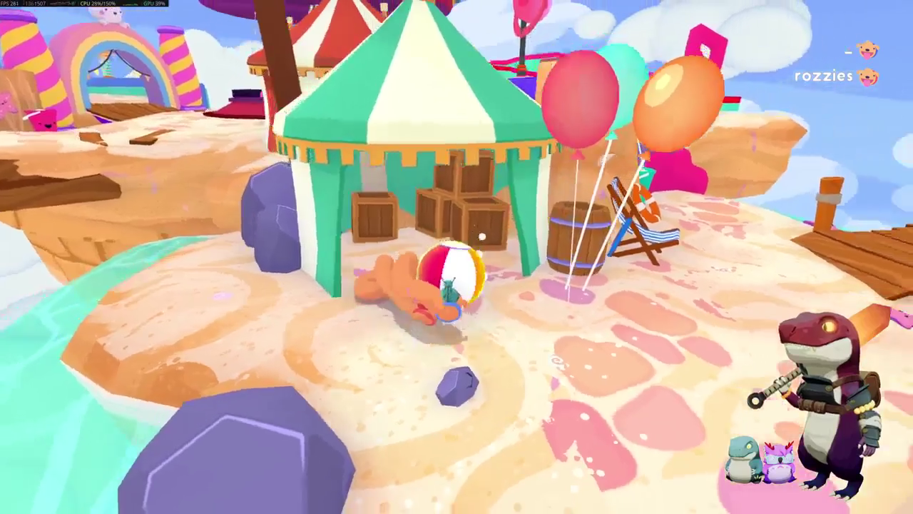
Step: Push the ball along the edge to the dock, climb the pink chair, then walk the bridge
key(a)
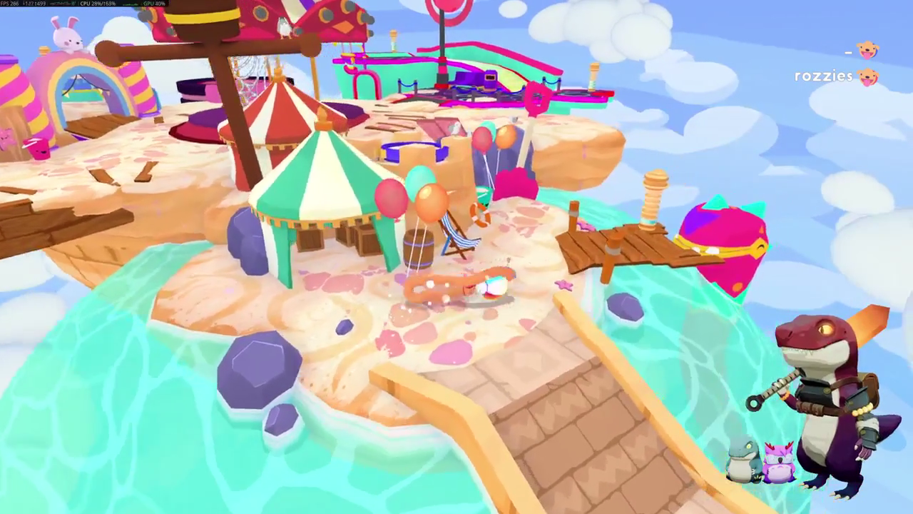
key(a)
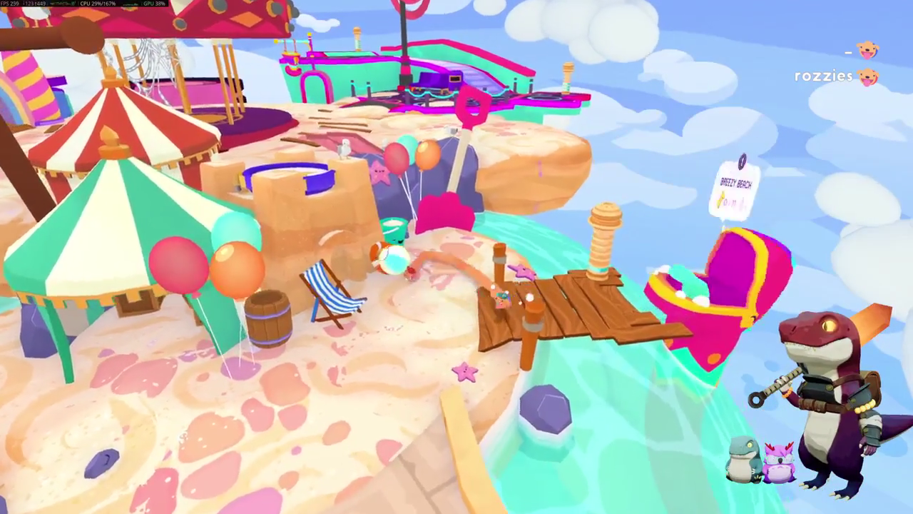
key(w)
key(w)
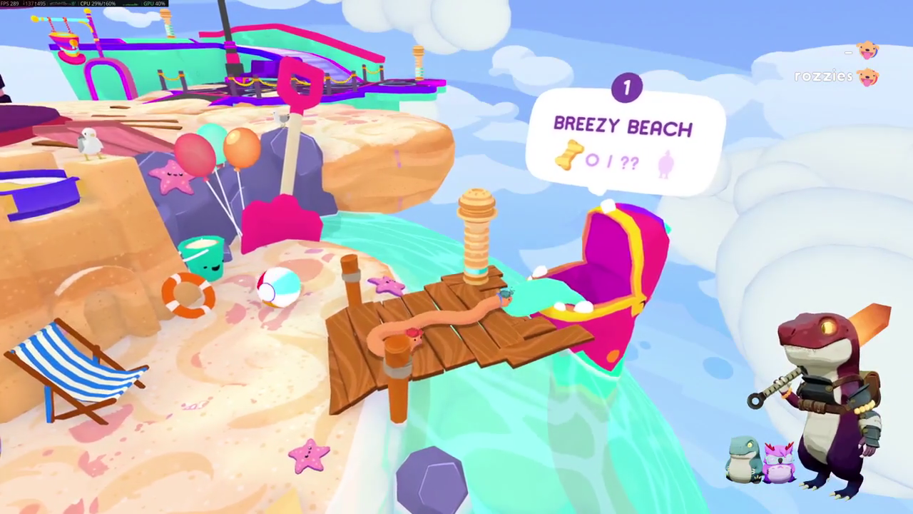
key(a)
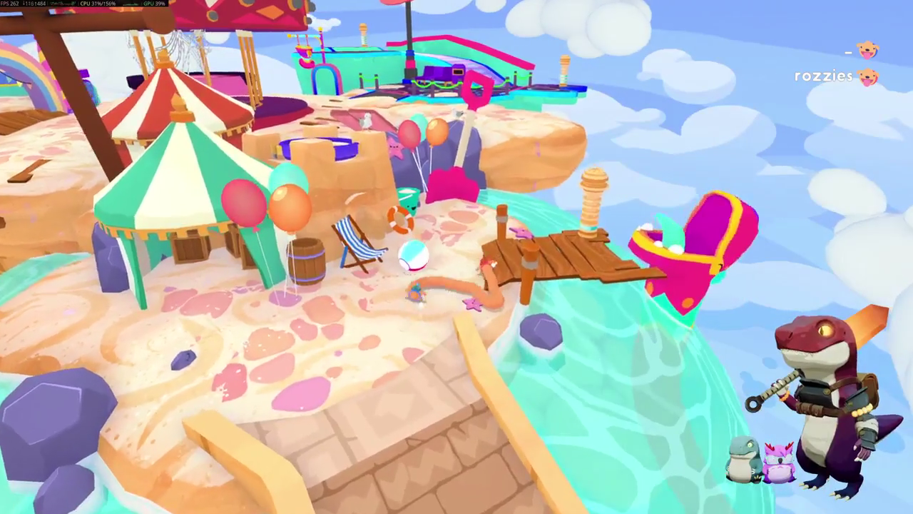
key(d)
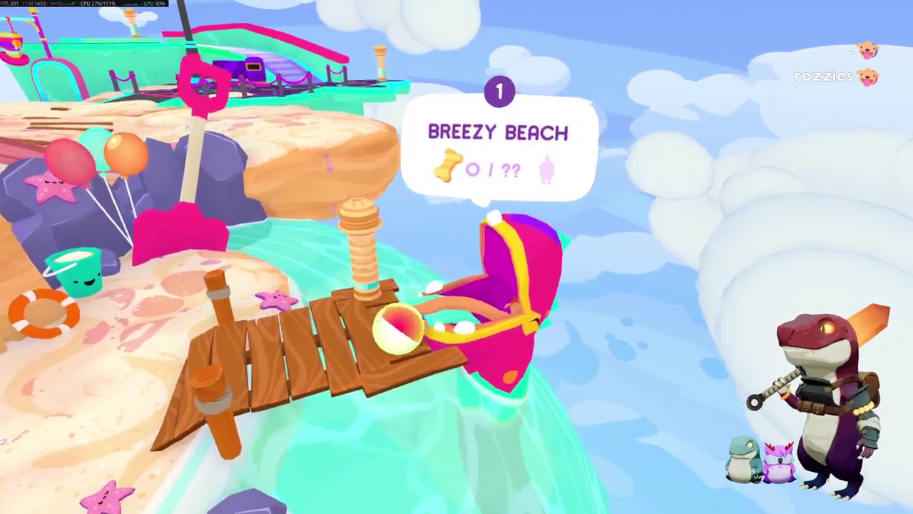
key(w)
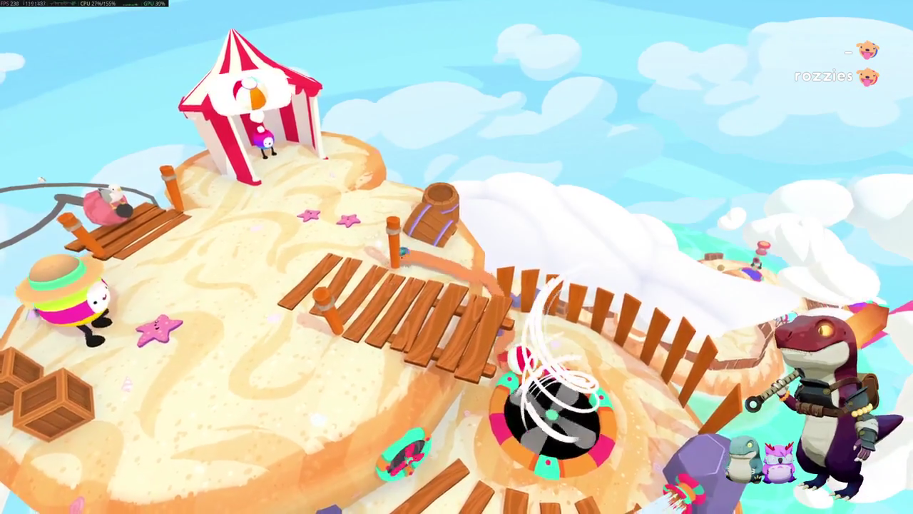
key(s)
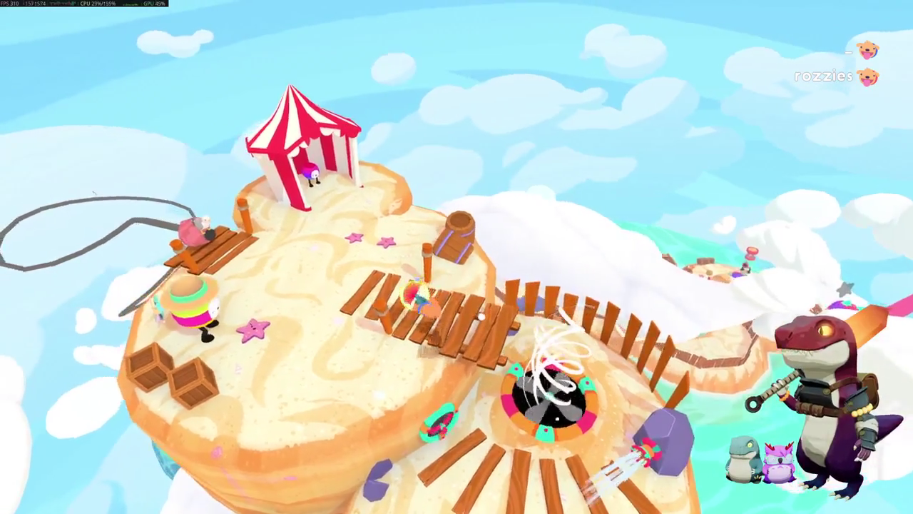
Step: Cross the bridge into the striped tent and nudge the beach ball inside
key(w)
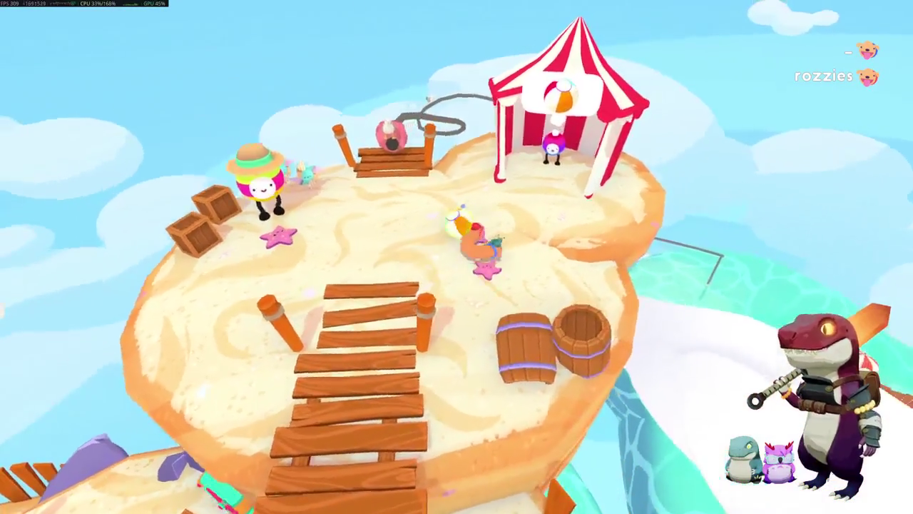
key(w)
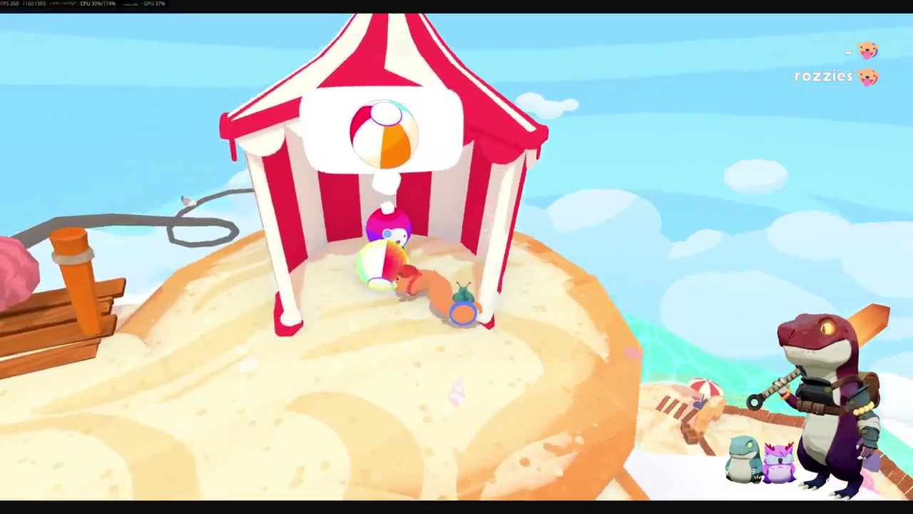
key(w)
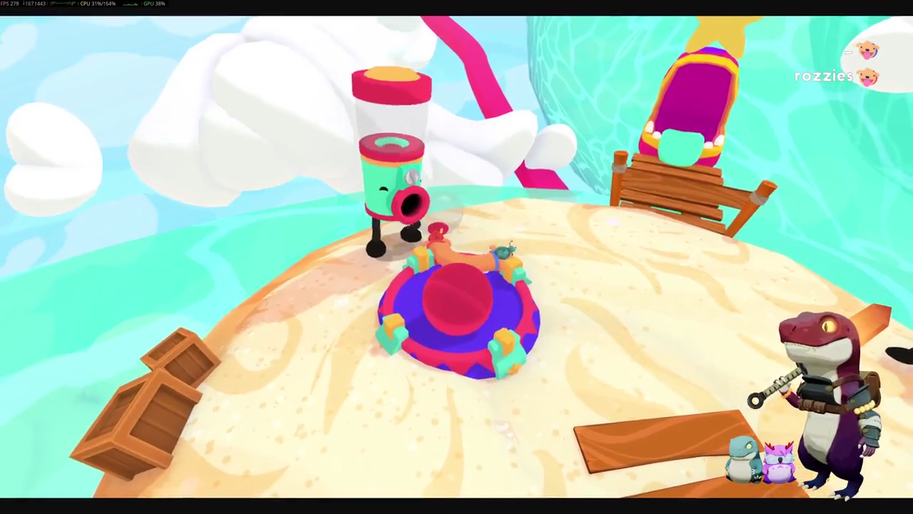
Step: Roll off the trampoline, stretch past the beach chair and dock toward the water
key(w)
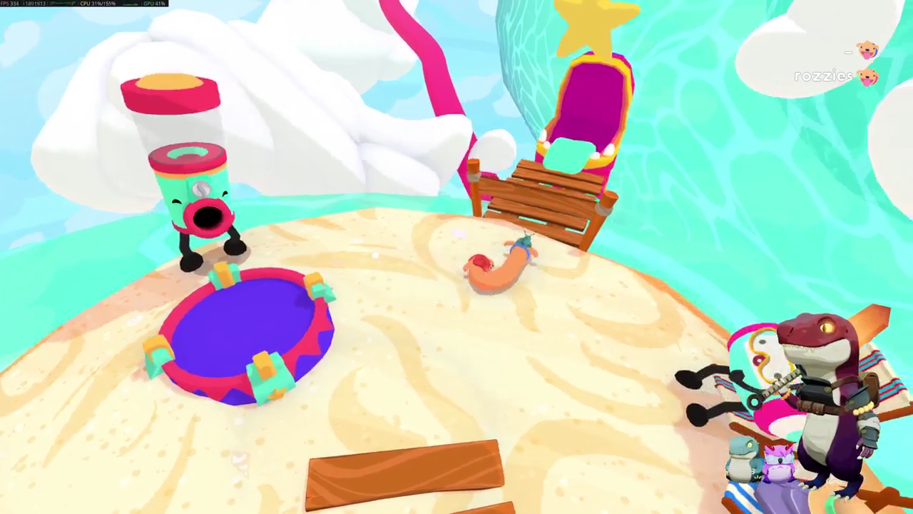
key(w)
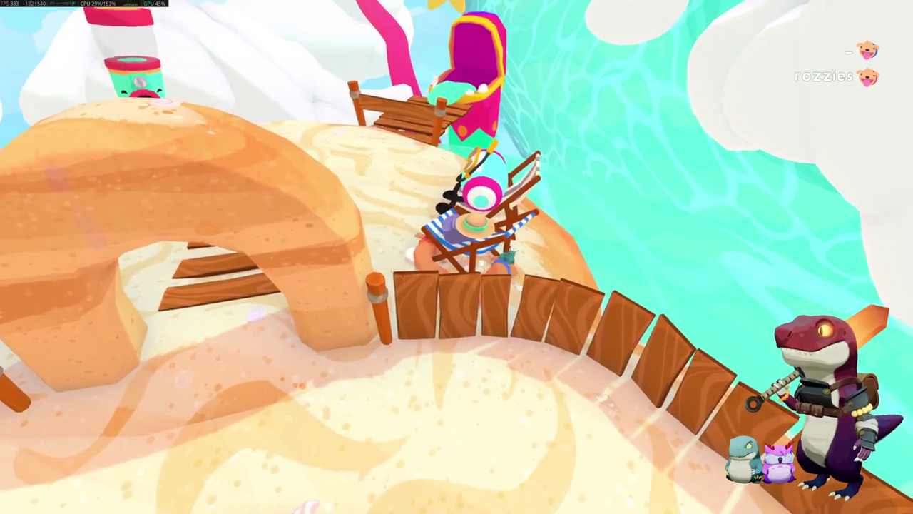
key(w)
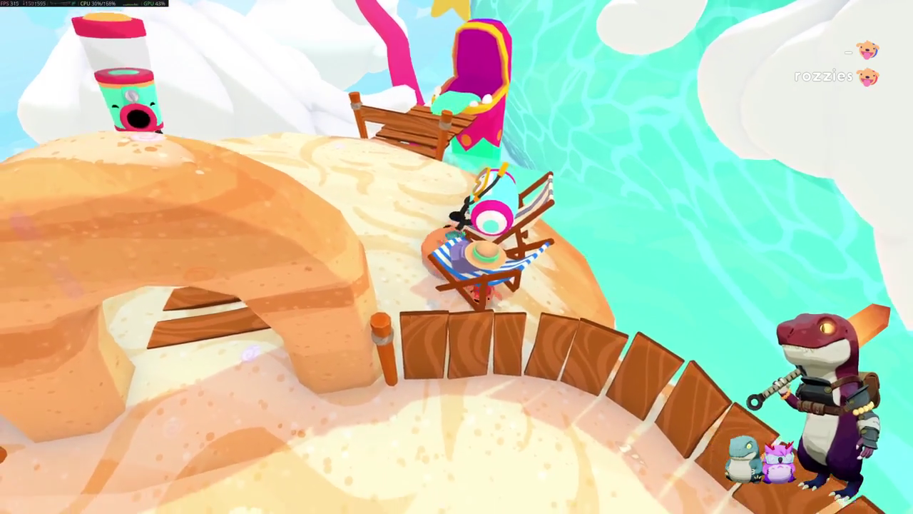
key(w)
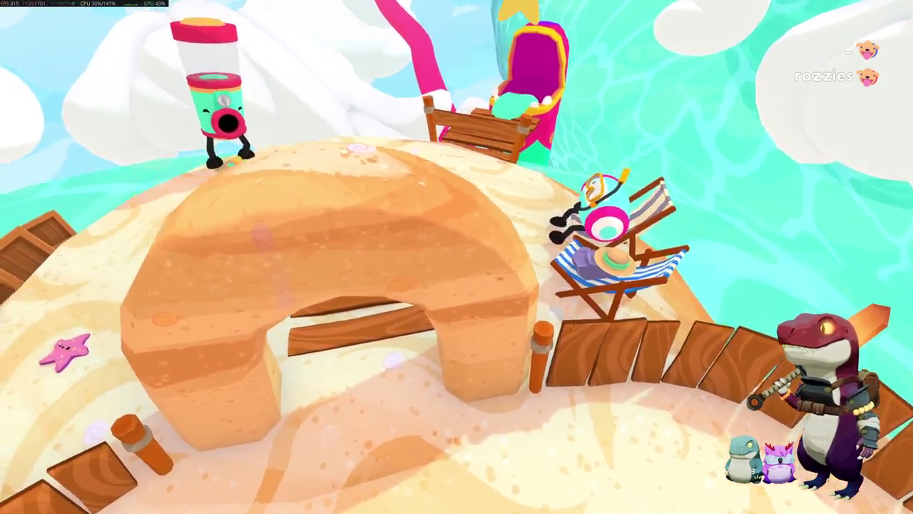
key(w)
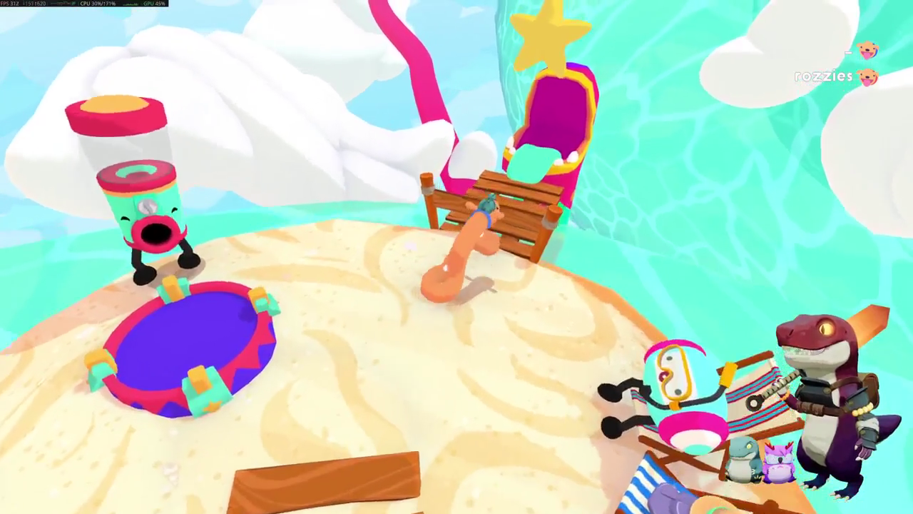
key(w)
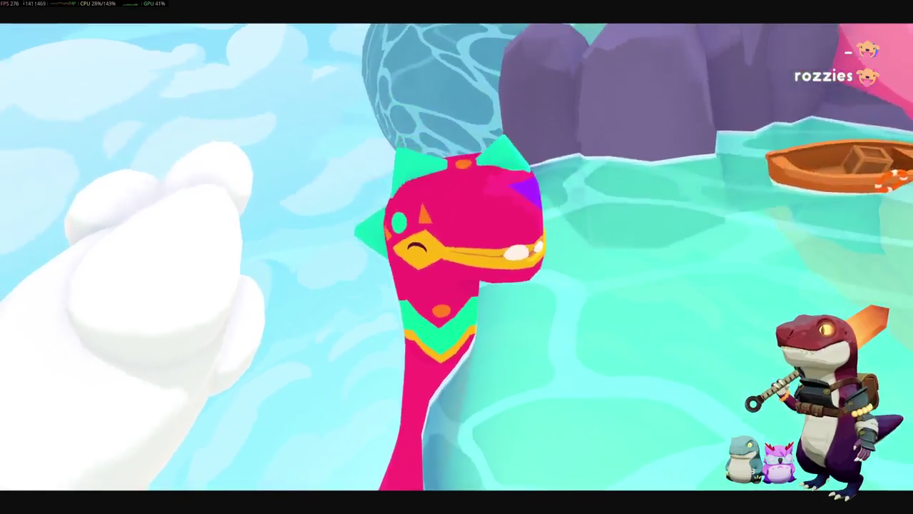
Step: Swim to shore, climb the boardwalk, and pass through the octopus arch and green tunnel
key(w)
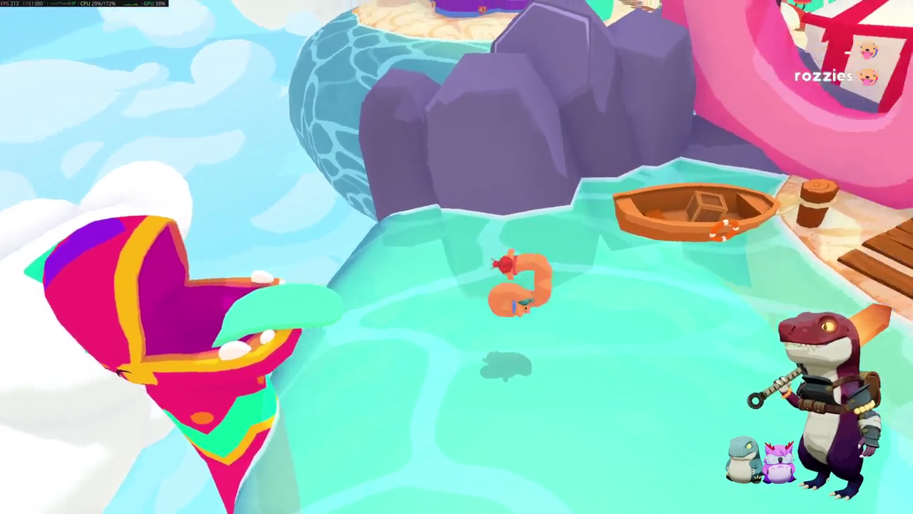
key(w)
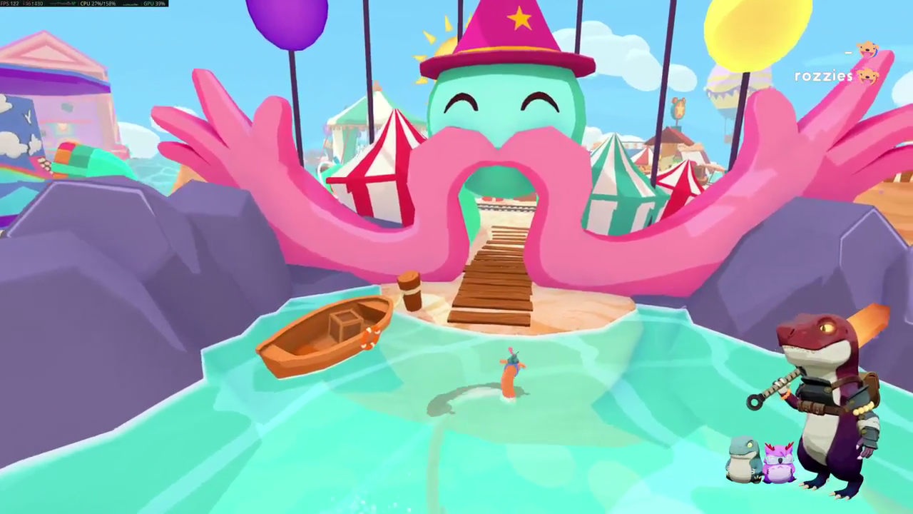
key(w)
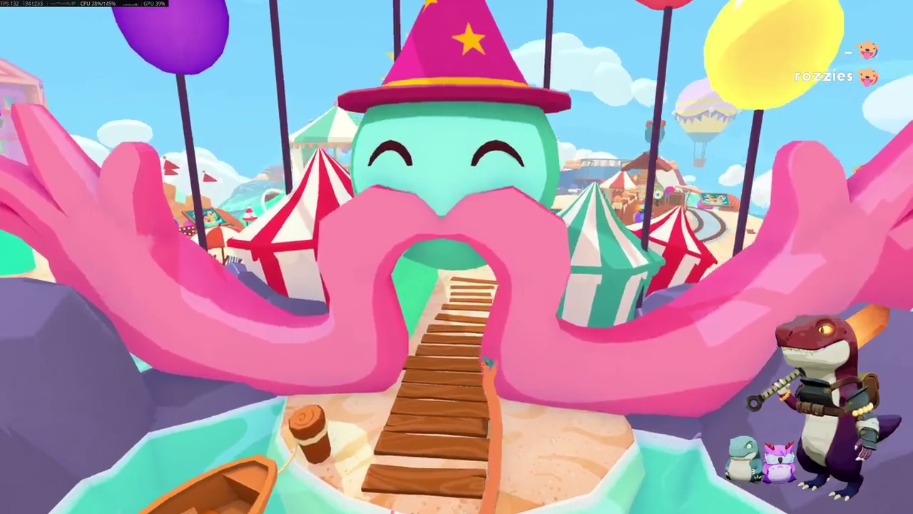
key(w)
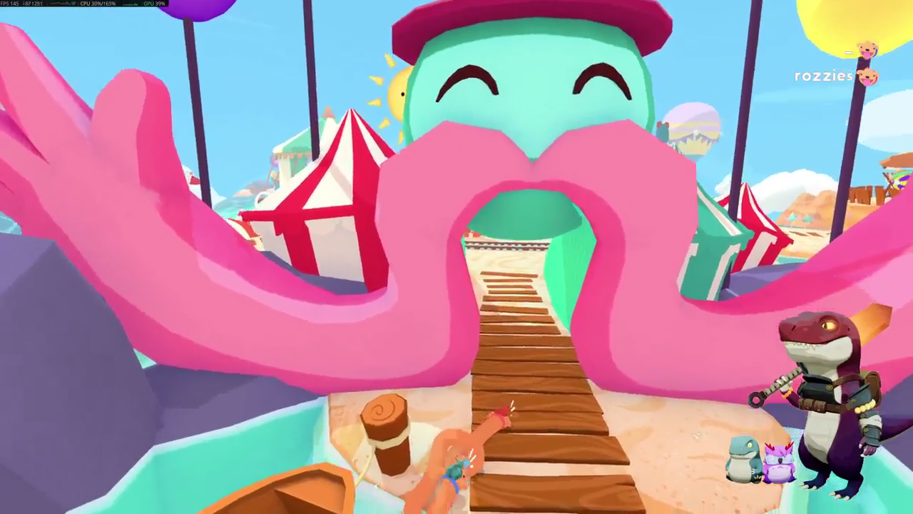
key(w)
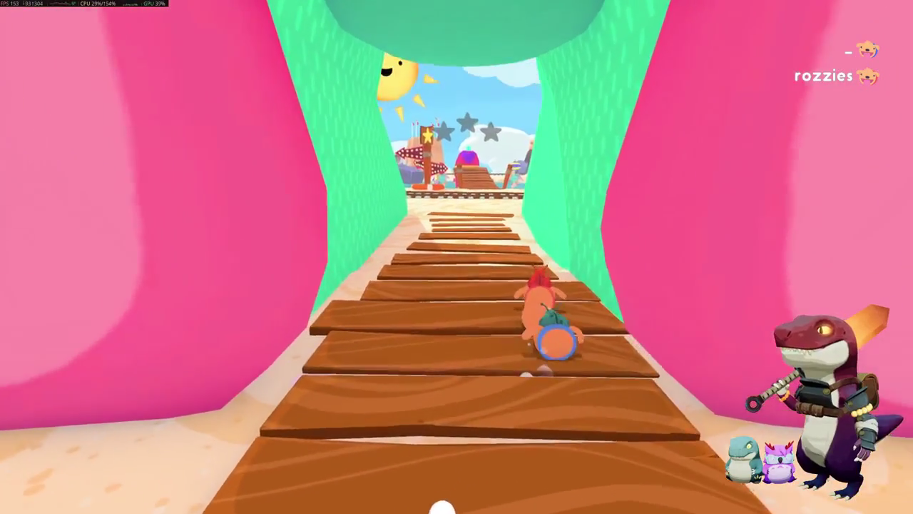
key(w)
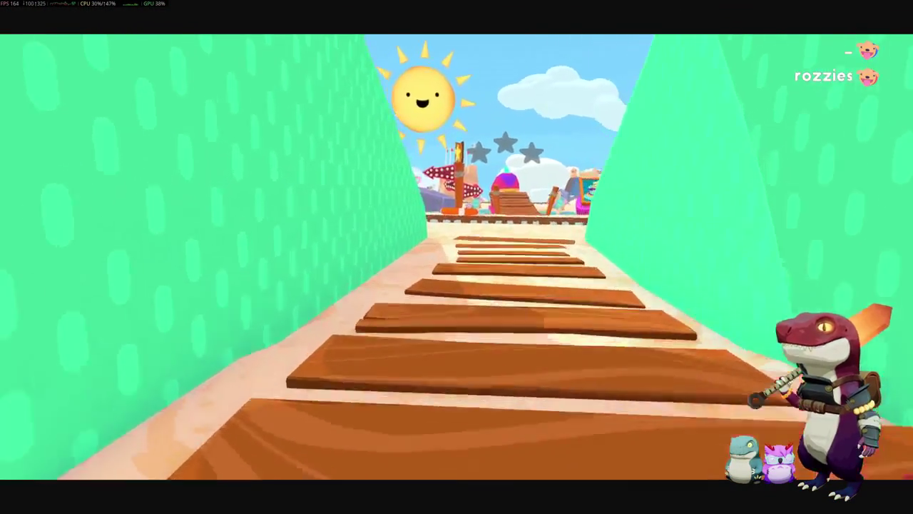